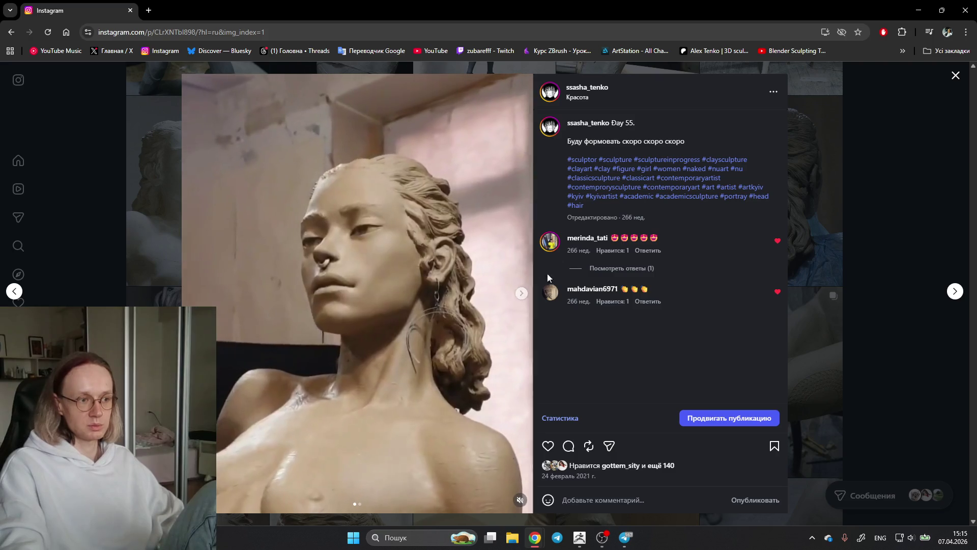
Close the clay bust post and skim down the profile's sculpture grid.
click(844, 225)
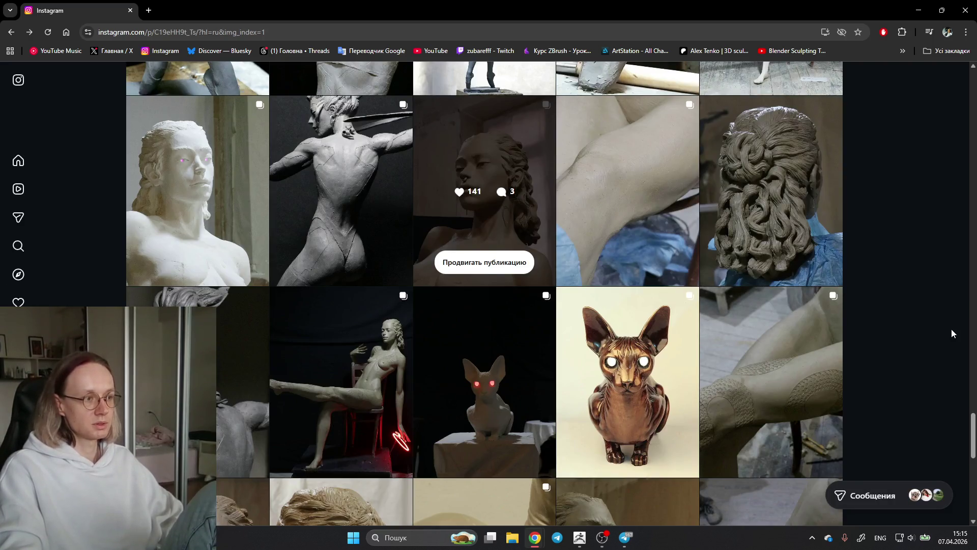
scroll(950, 328, up, 2)
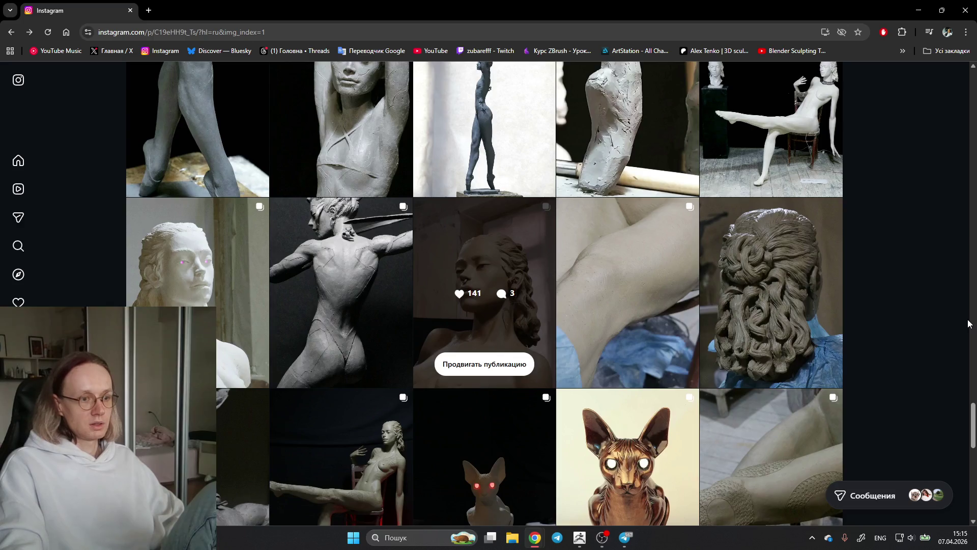
scroll(970, 323, down, 10)
scroll(965, 319, down, 5)
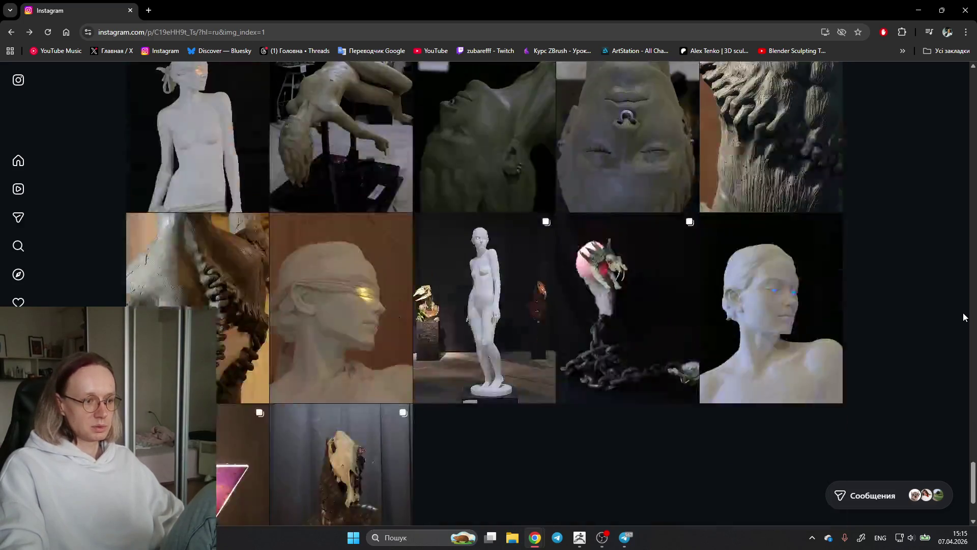
Scroll back up the grid to the profile header and newest posts.
scroll(963, 315, up, 2)
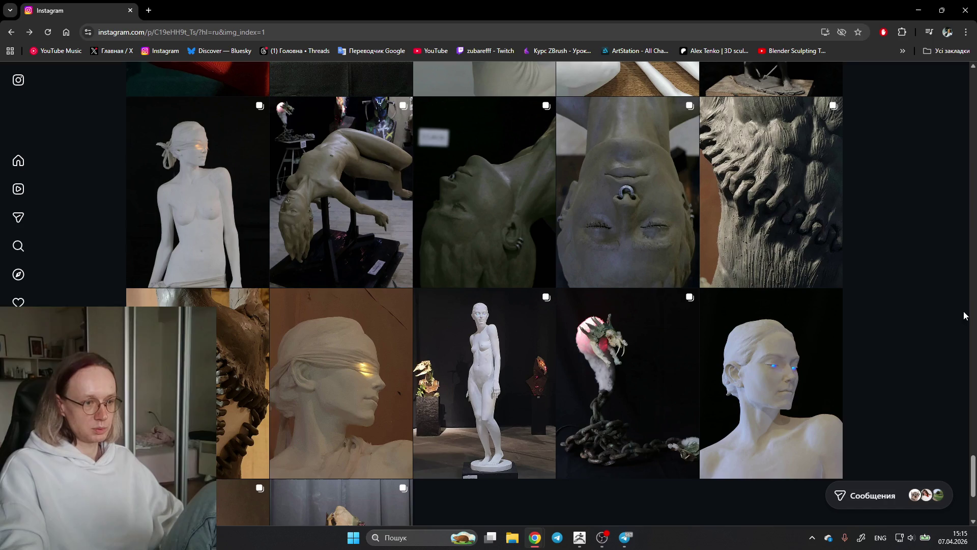
scroll(963, 315, up, 10)
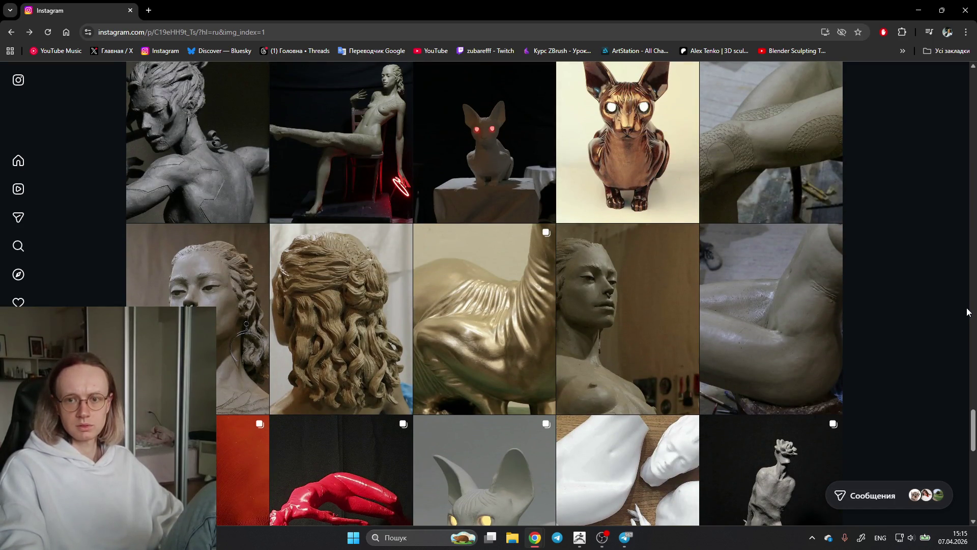
scroll(961, 300, up, 10)
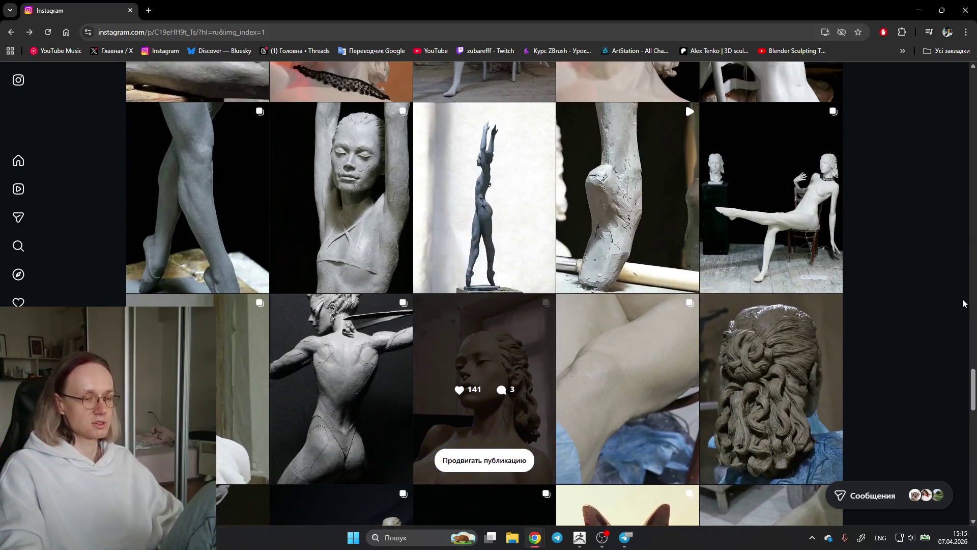
scroll(879, 241, up, 18)
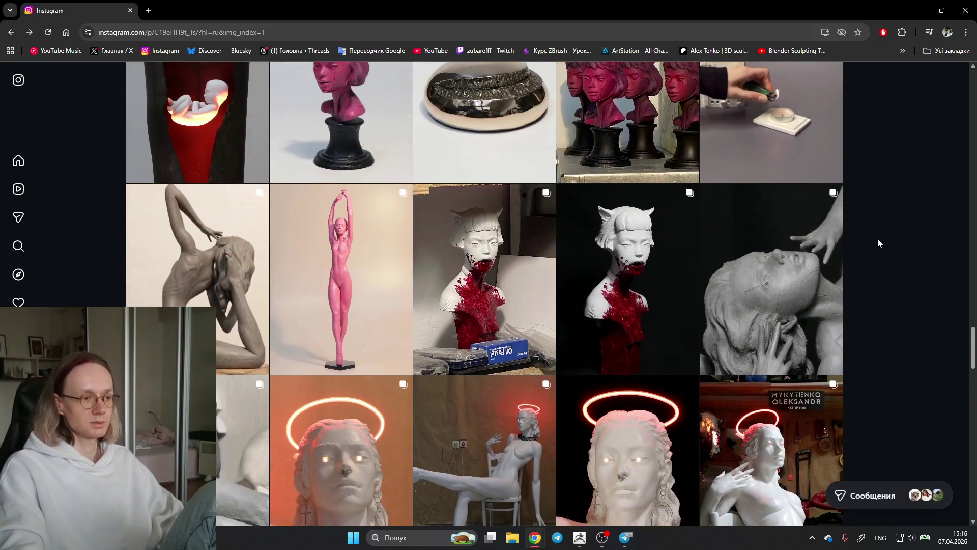
scroll(879, 236, up, 8)
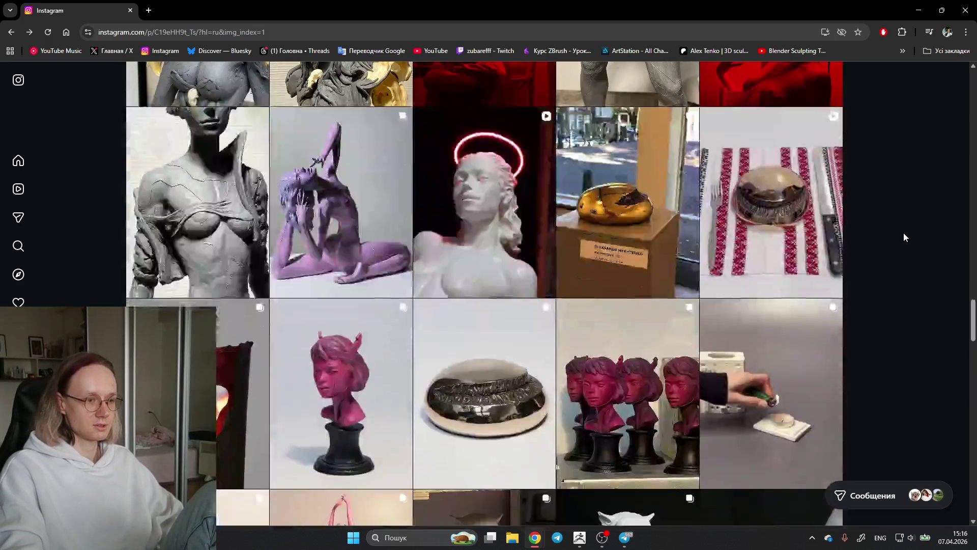
scroll(904, 235, up, 15)
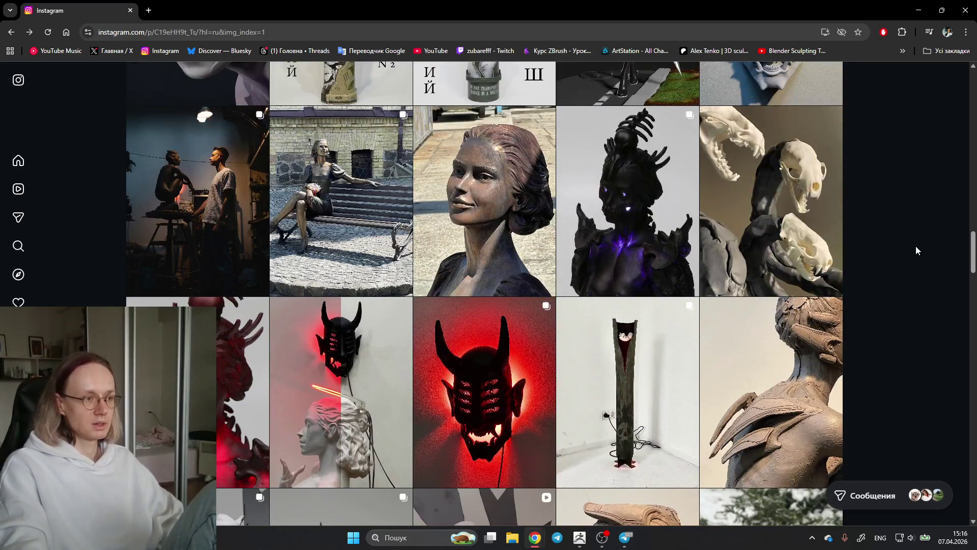
scroll(915, 246, up, 8)
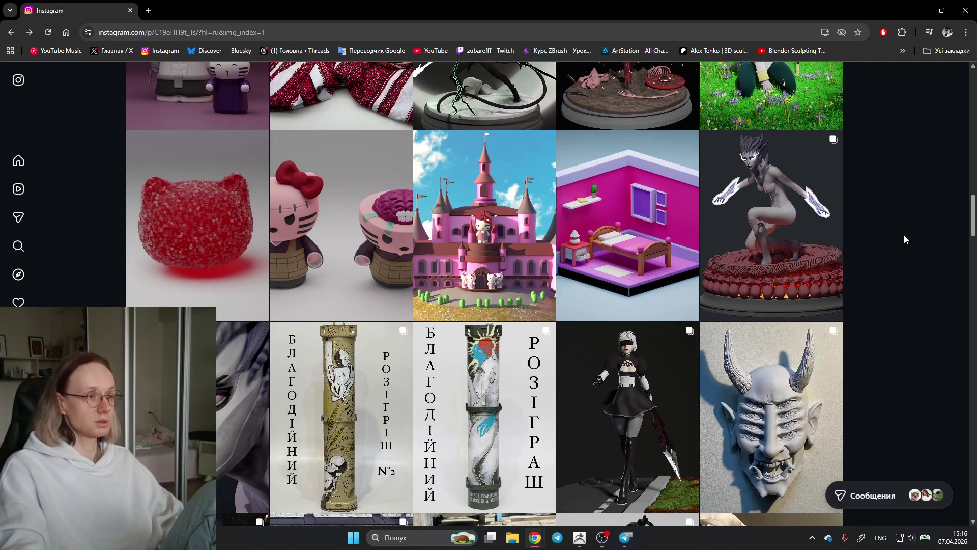
scroll(903, 234, up, 5)
scroll(904, 234, up, 4)
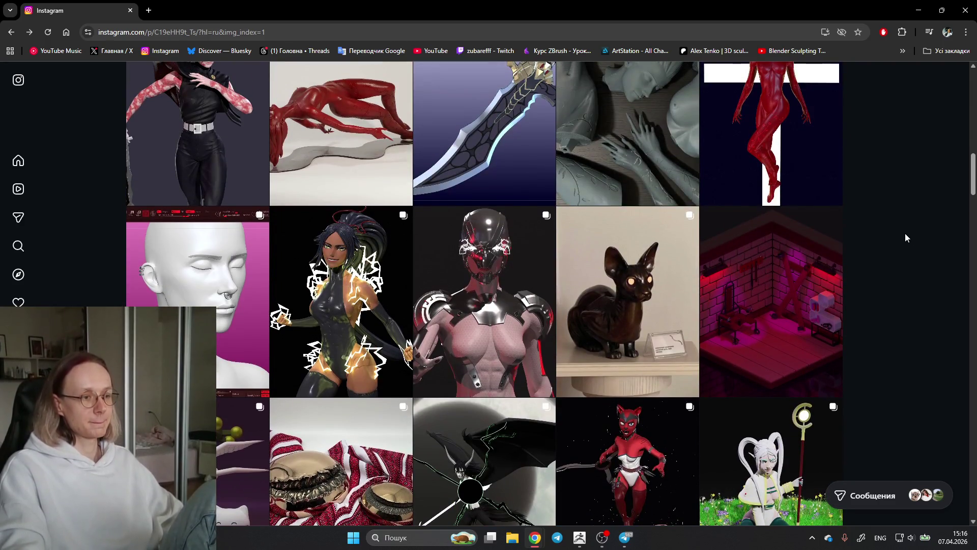
scroll(908, 231, up, 5)
scroll(921, 224, up, 5)
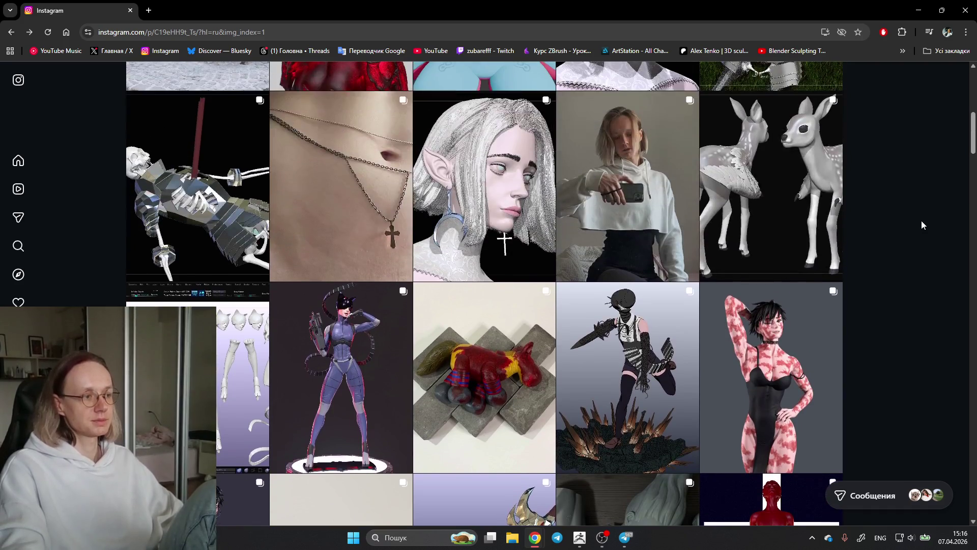
scroll(921, 225, up, 4)
scroll(763, 315, up, 2)
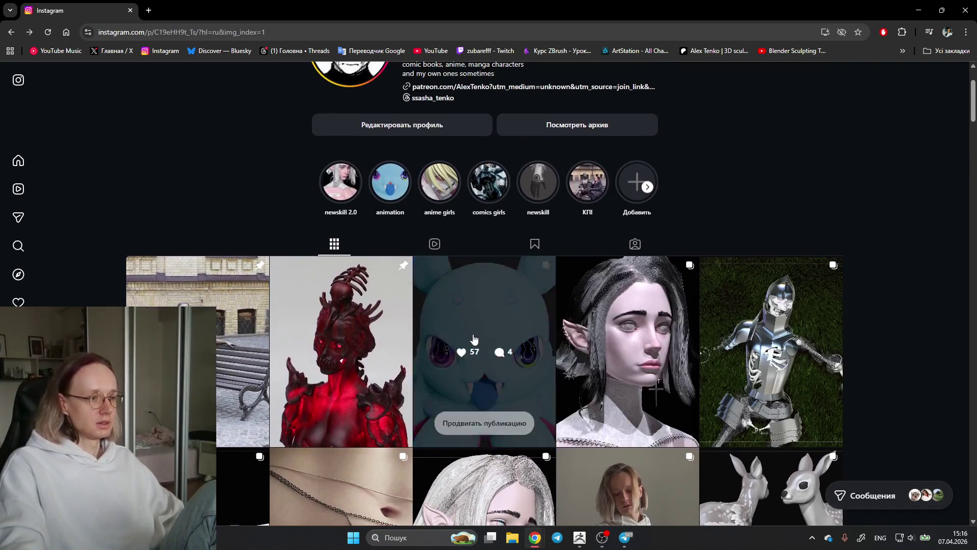
Open the bronze «Юність» bench-statue post and advance through its first photos.
click(211, 272)
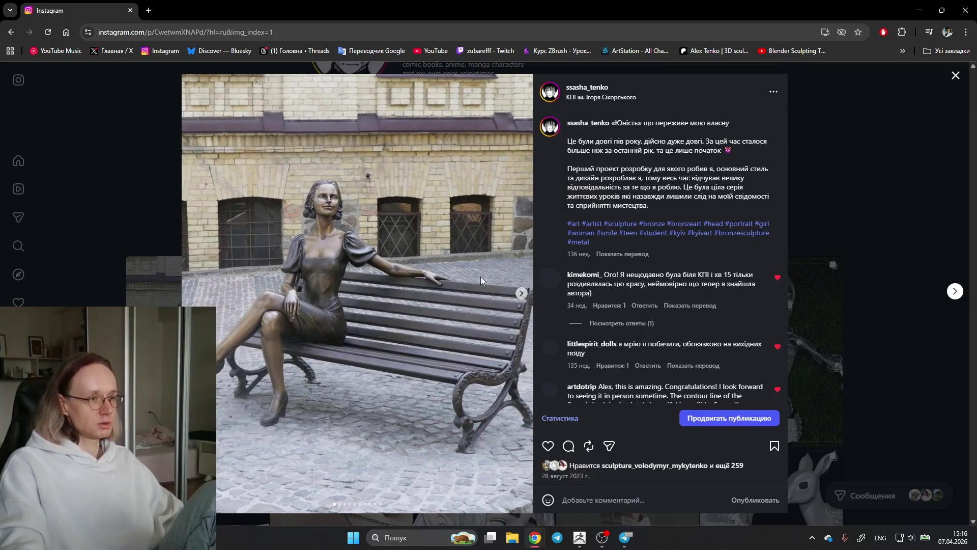
click(521, 294)
click(521, 294)
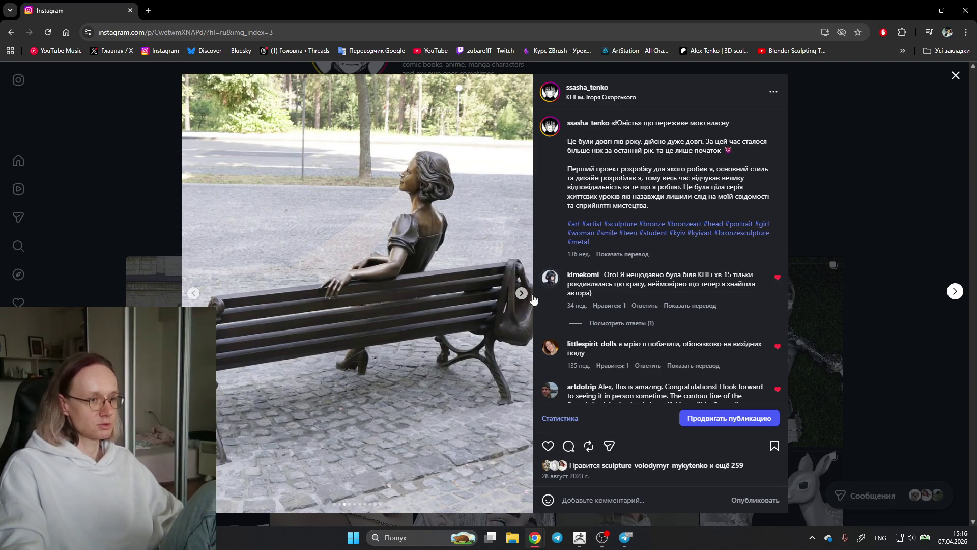
click(519, 299)
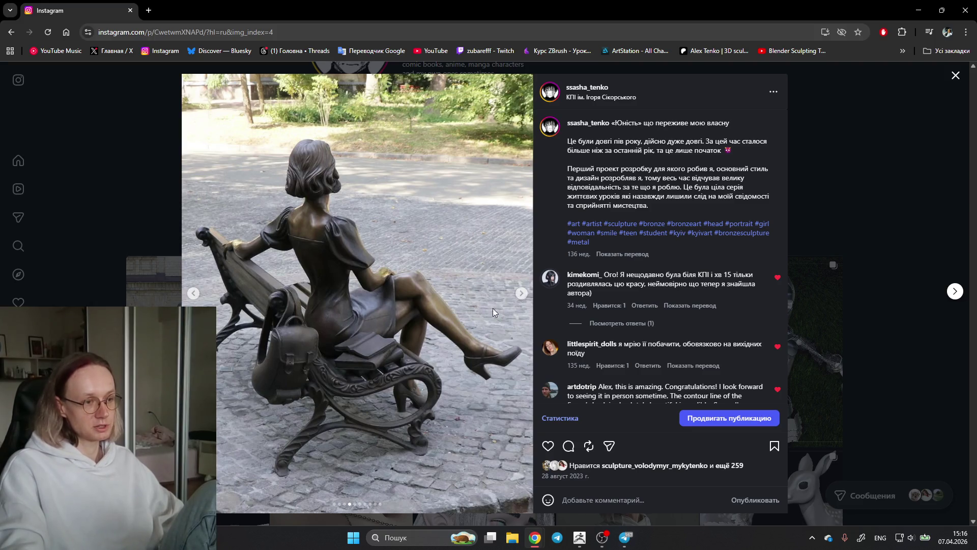
click(521, 293)
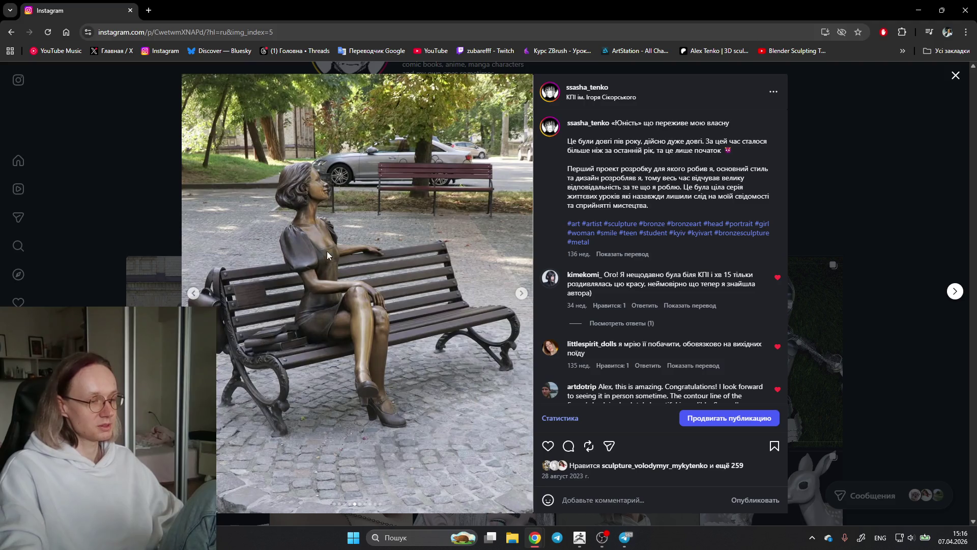
Continue past the face, torso and legs views to the last photo, then return to the bench with bag.
click(522, 293)
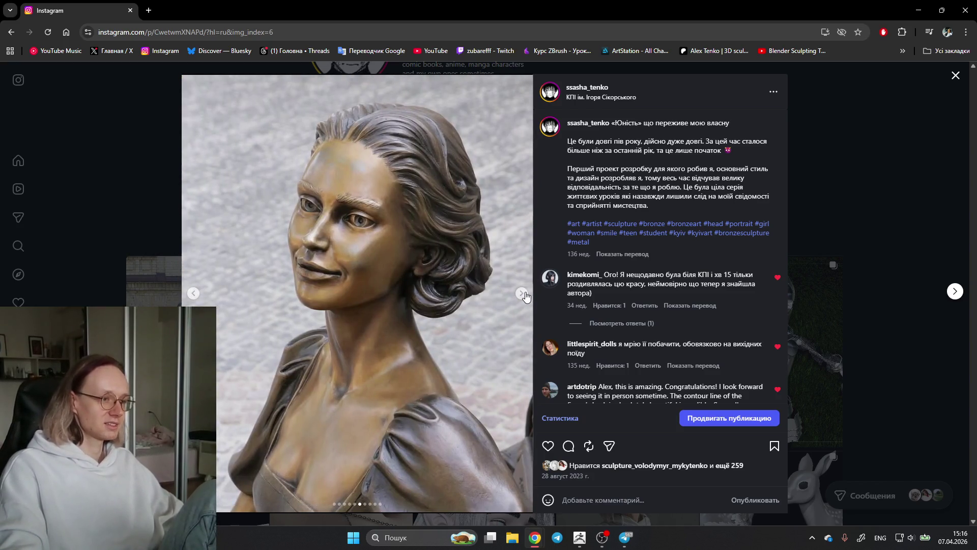
click(523, 293)
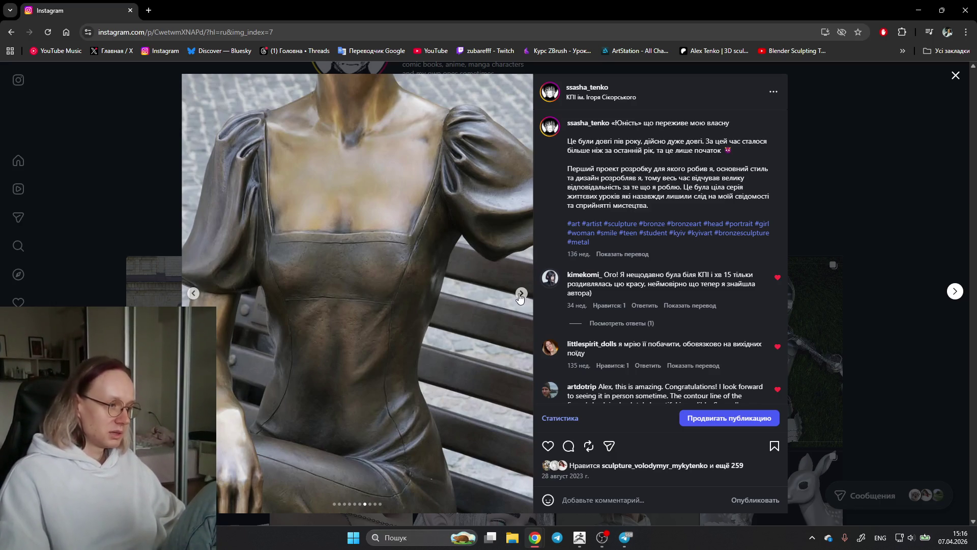
click(521, 294)
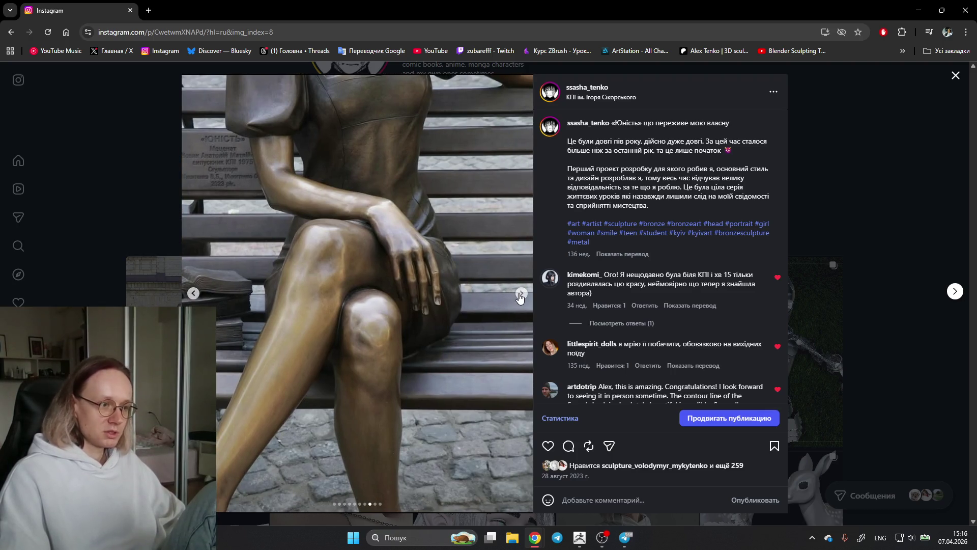
click(519, 295)
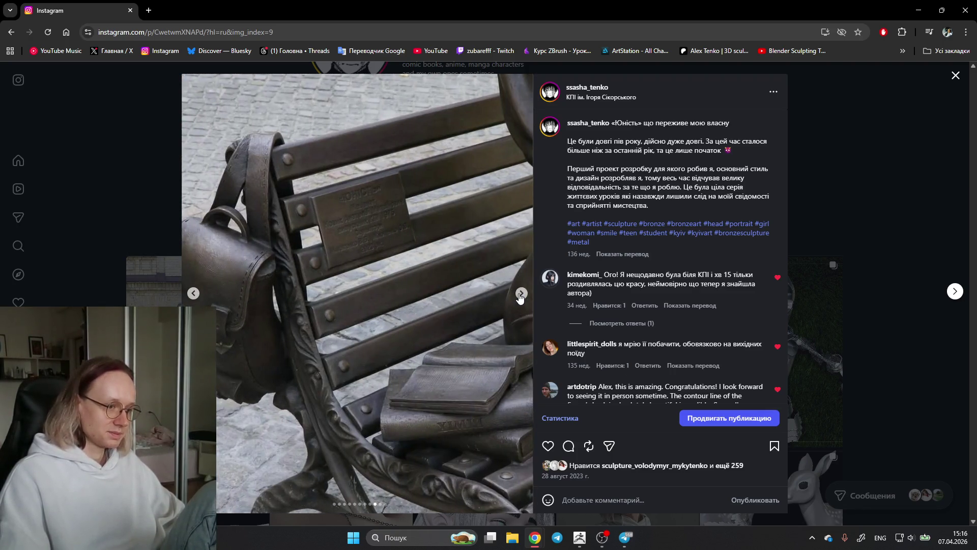
click(521, 294)
click(194, 294)
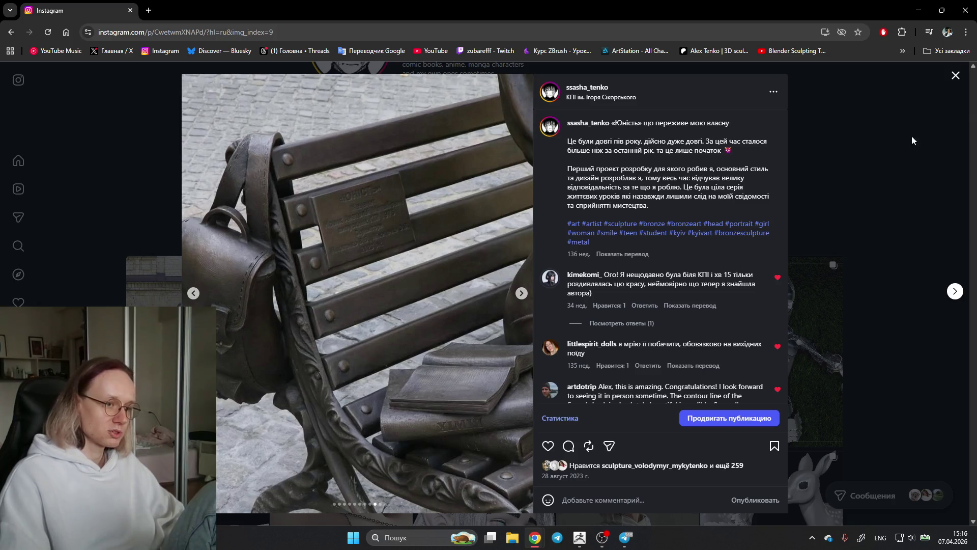
Close the statue post and scroll around the profile grid.
click(847, 171)
scroll(900, 246, down, 2)
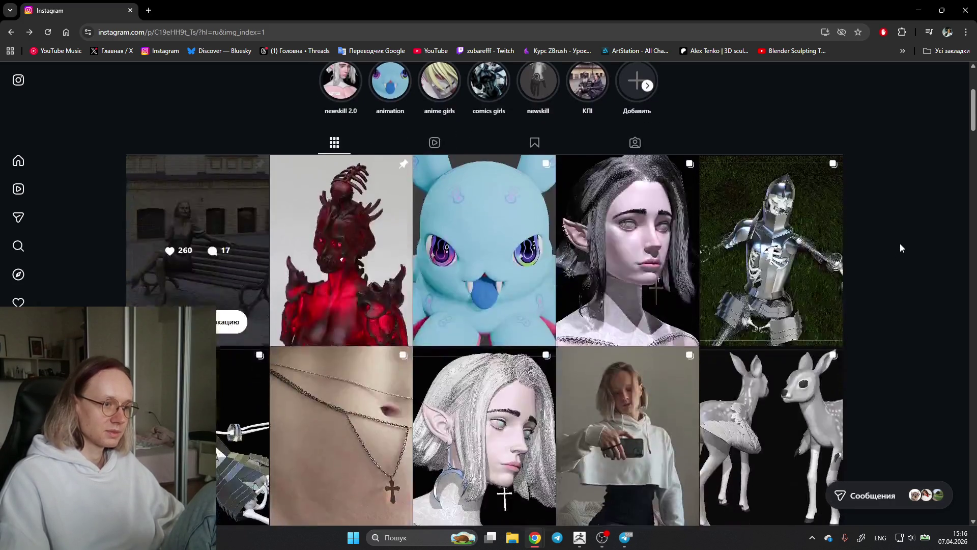
scroll(899, 247, down, 4)
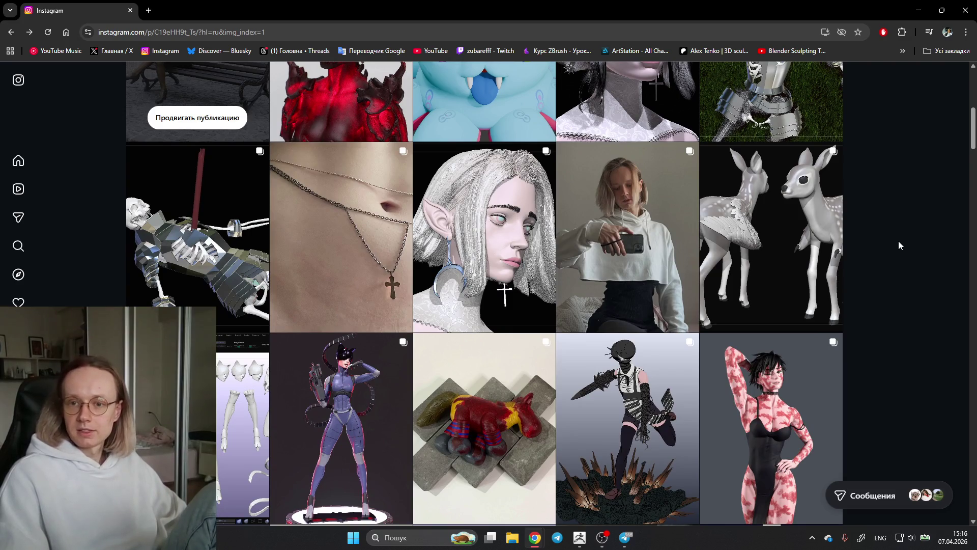
scroll(233, 233, up, 3)
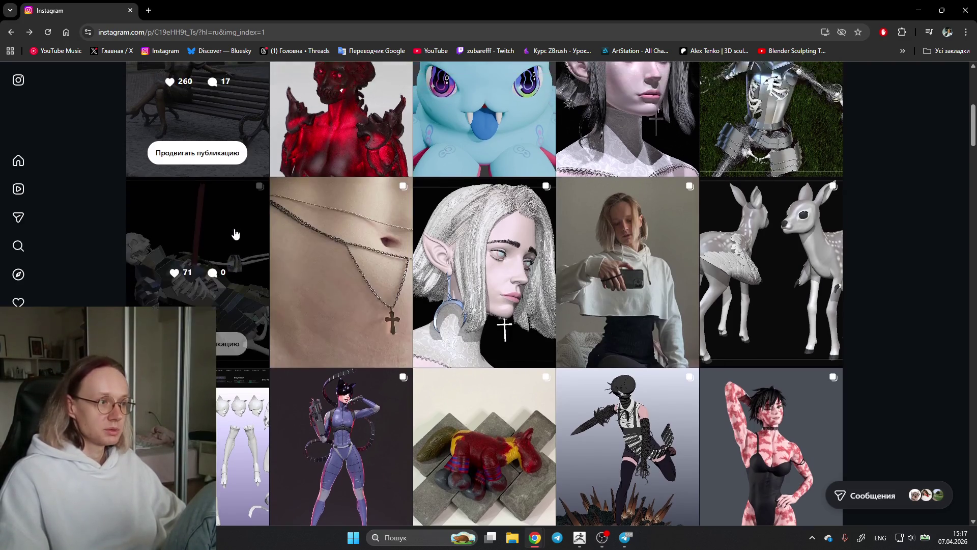
Reopen the «Юність» post and advance to photo 8, the crossed legs close-up.
click(251, 159)
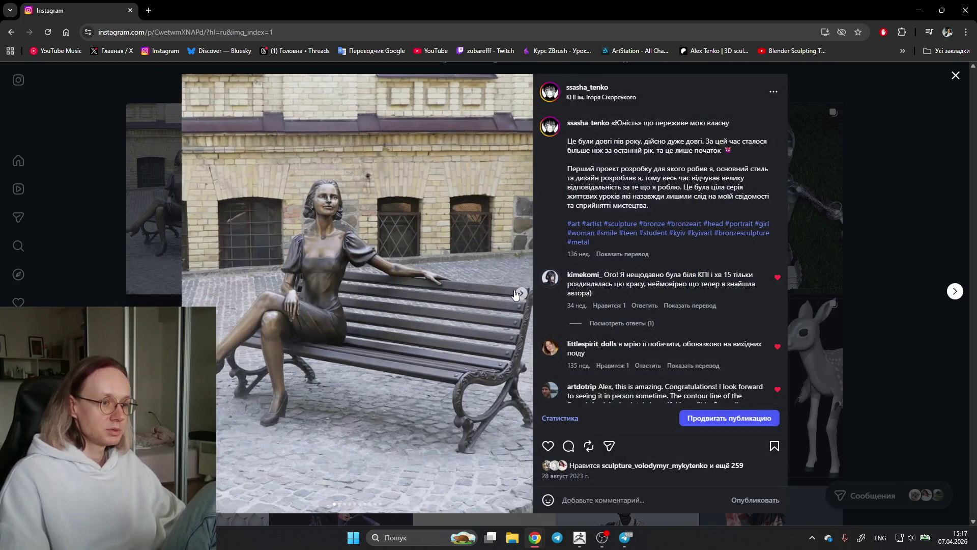
click(521, 293)
click(521, 293)
click(521, 293)
click(521, 293)
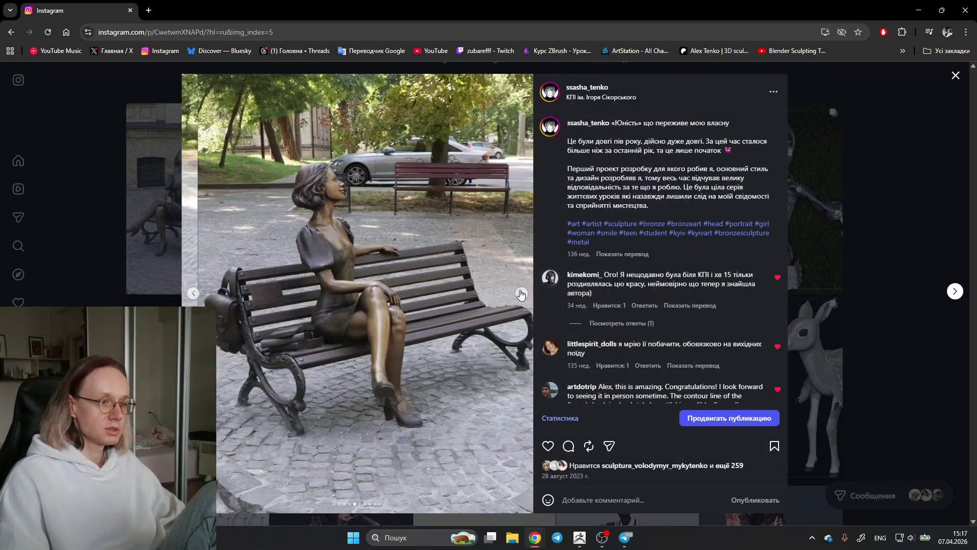
click(521, 294)
click(521, 294)
click(521, 293)
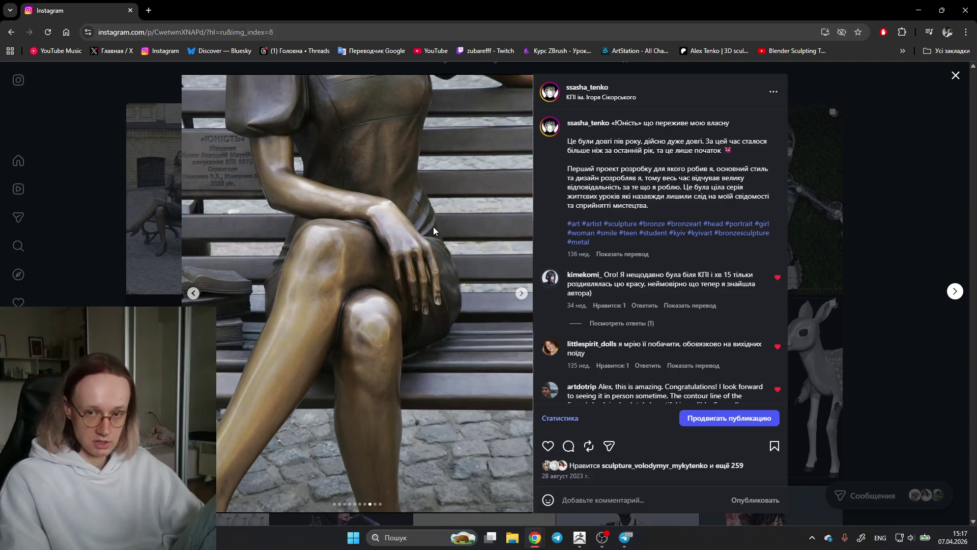
Lower the system volume, advance to the last photo, then return to the bench and bag.
key(XF86AudioLowerVolume)
key(XF86AudioLowerVolume)
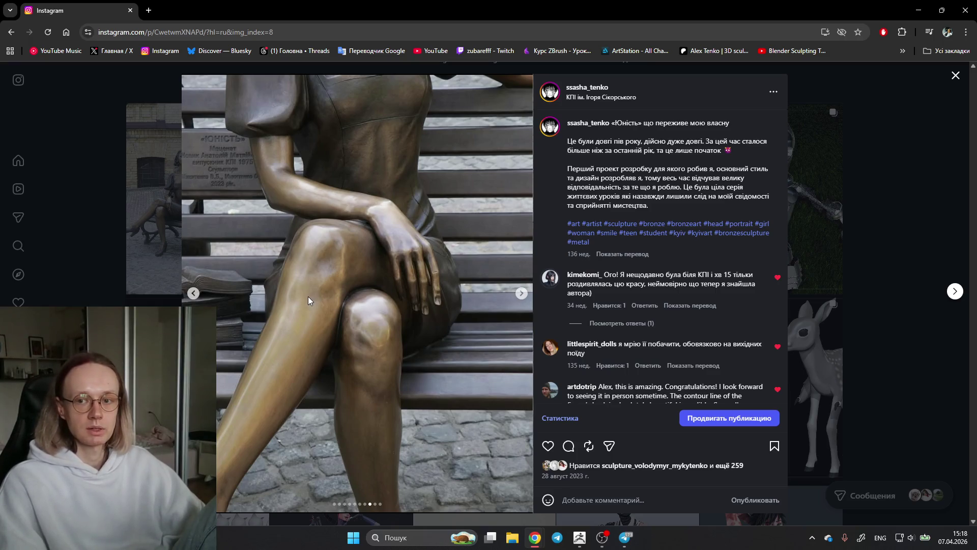
click(521, 293)
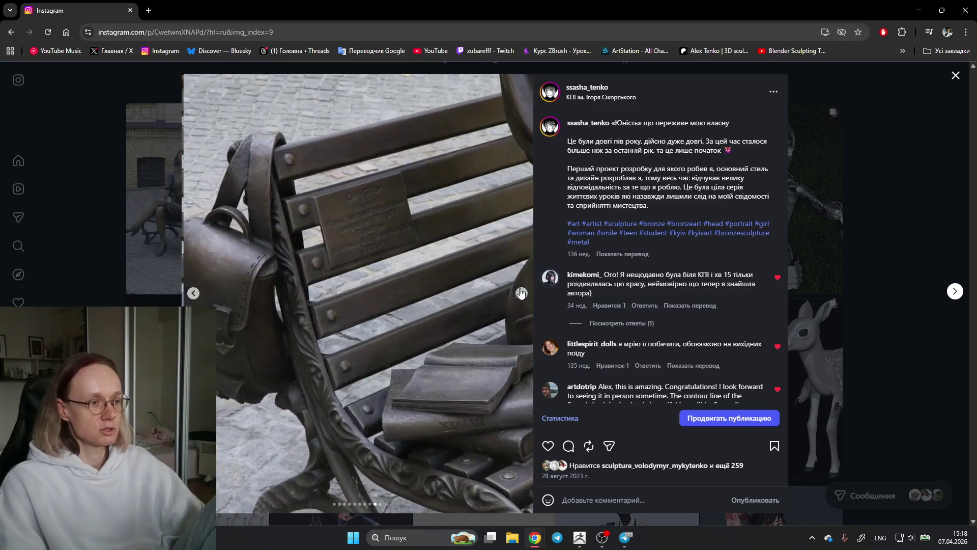
click(521, 293)
key(Left)
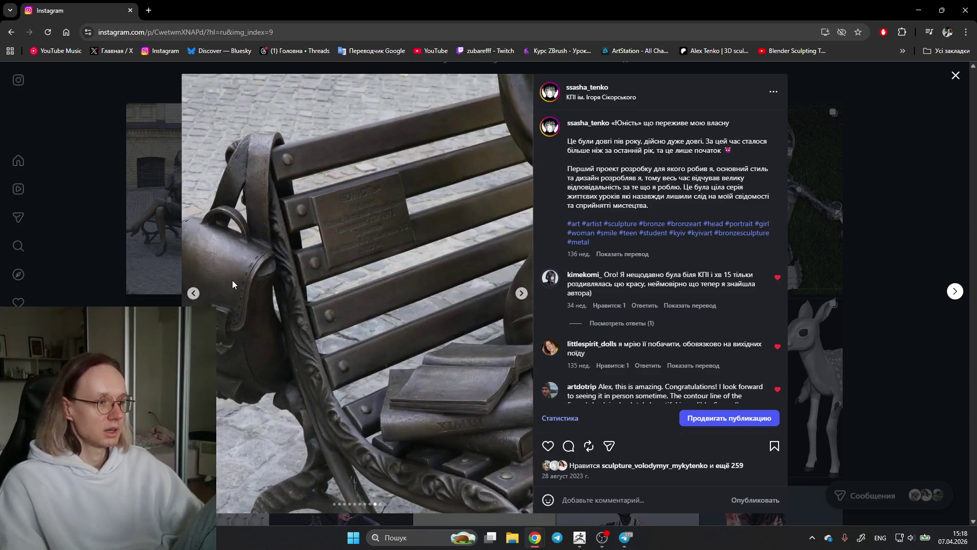
Step back through the face, back and side views to the post's first photo.
click(194, 294)
click(194, 293)
click(194, 294)
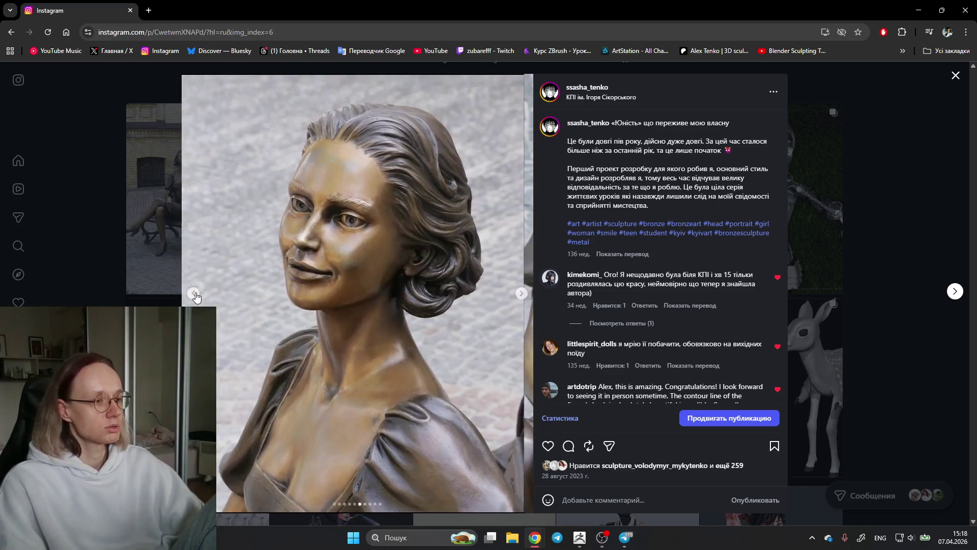
click(194, 293)
click(194, 294)
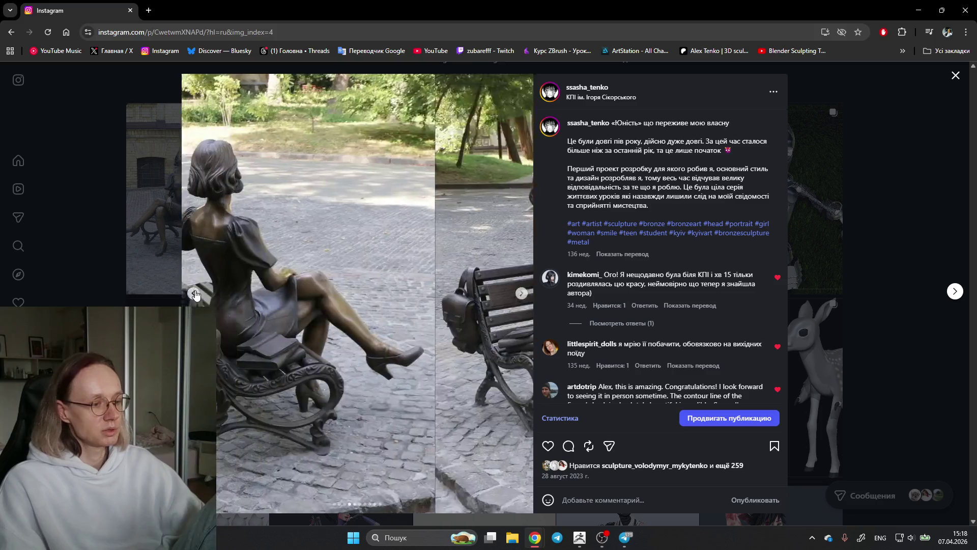
click(195, 295)
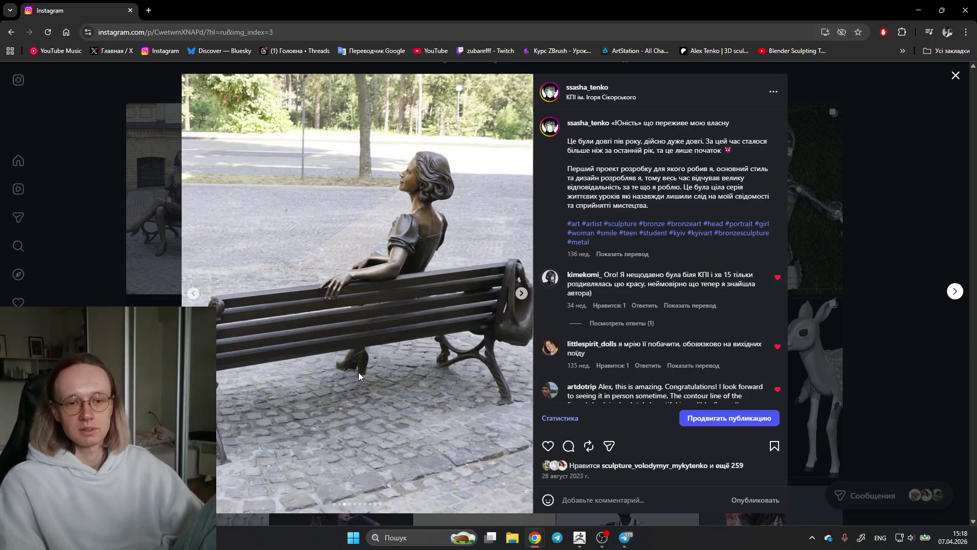
click(186, 294)
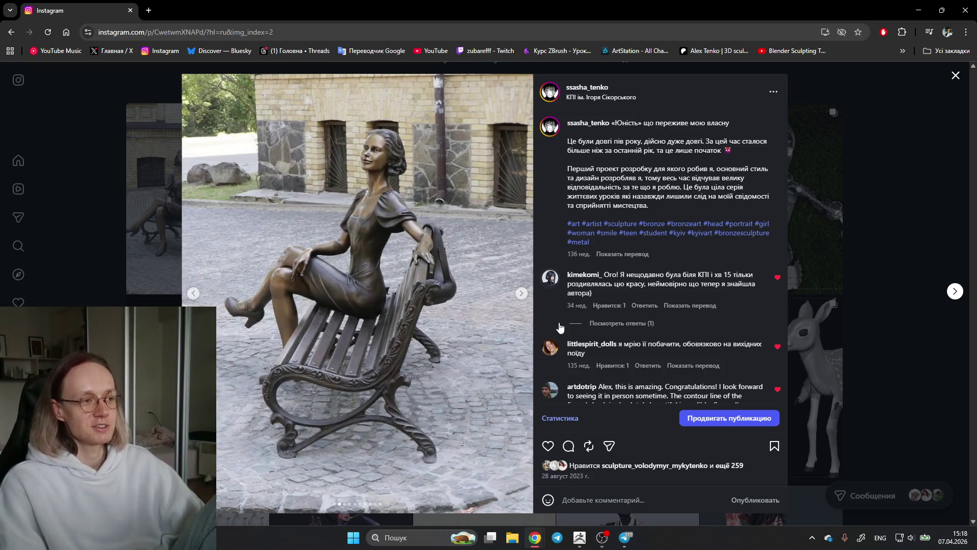
click(198, 290)
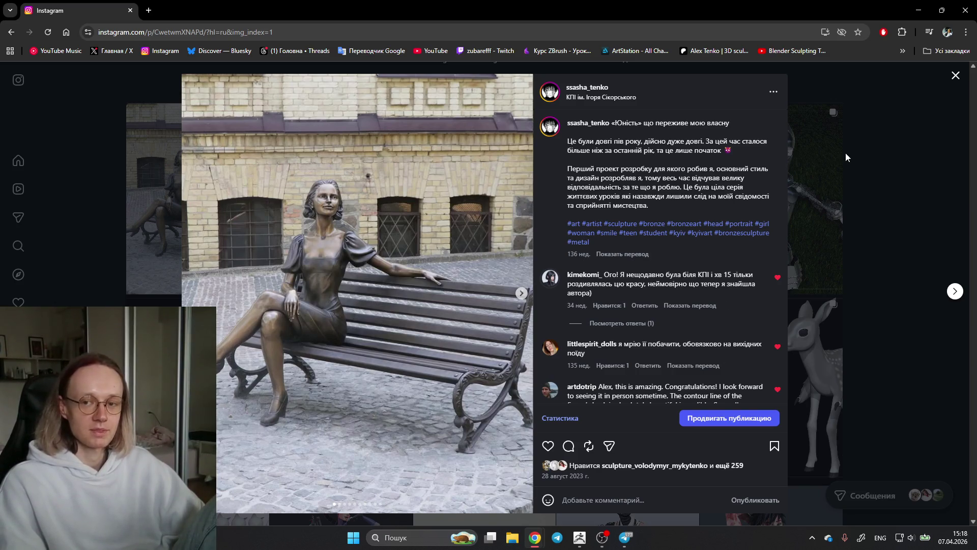
Page forward to the bronze face close-up, then close the post back to the grid.
click(520, 294)
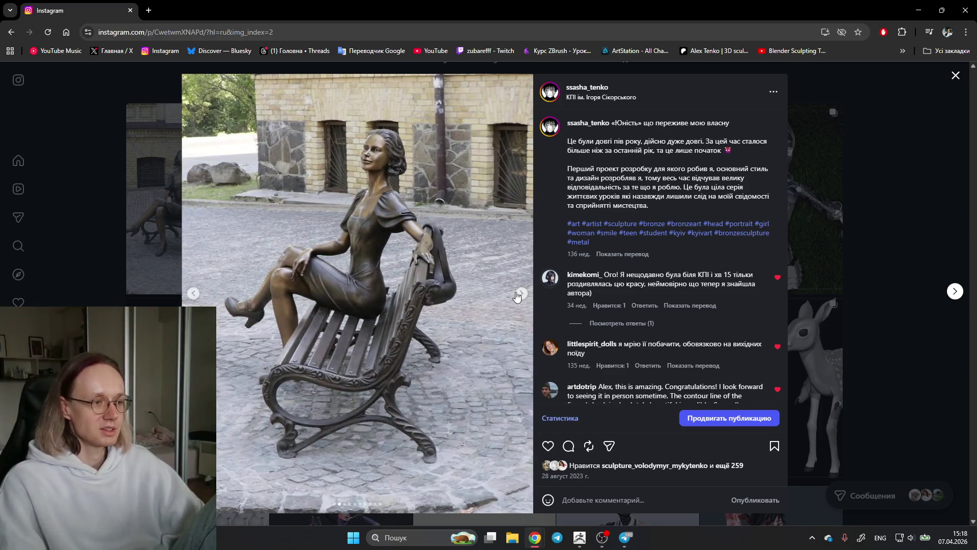
click(519, 294)
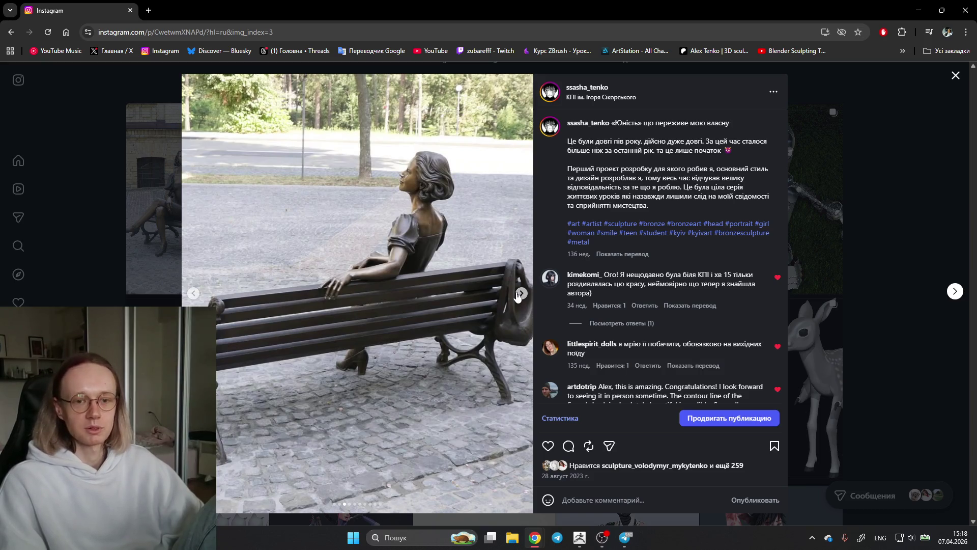
click(520, 294)
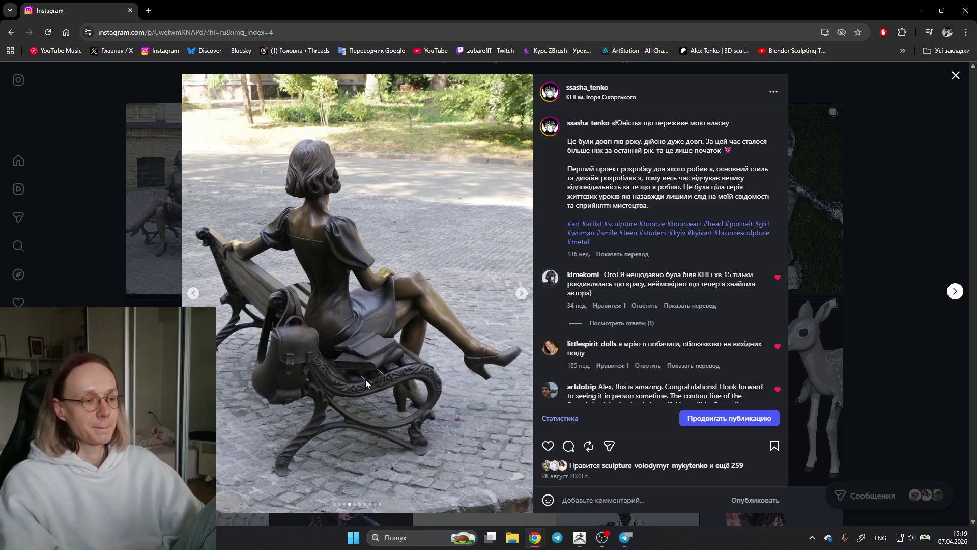
click(521, 293)
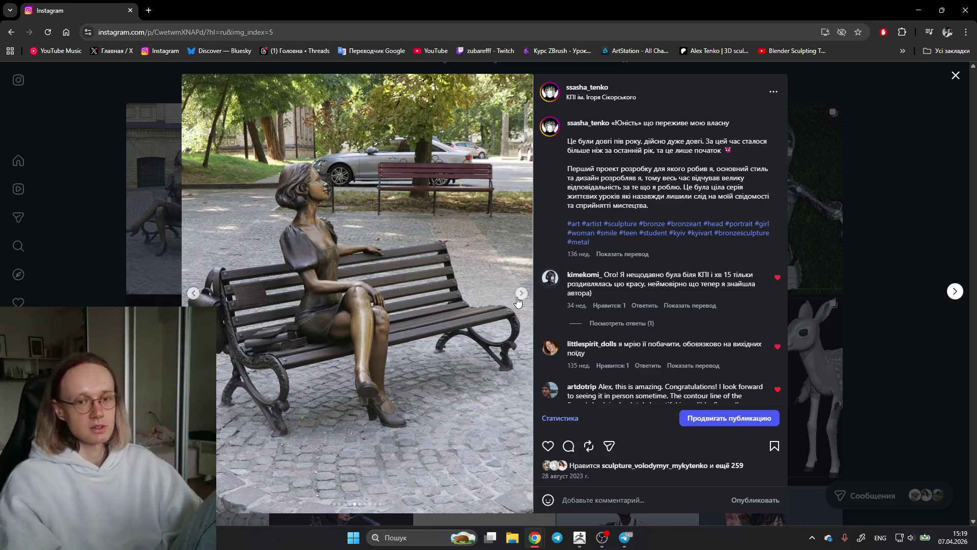
click(521, 294)
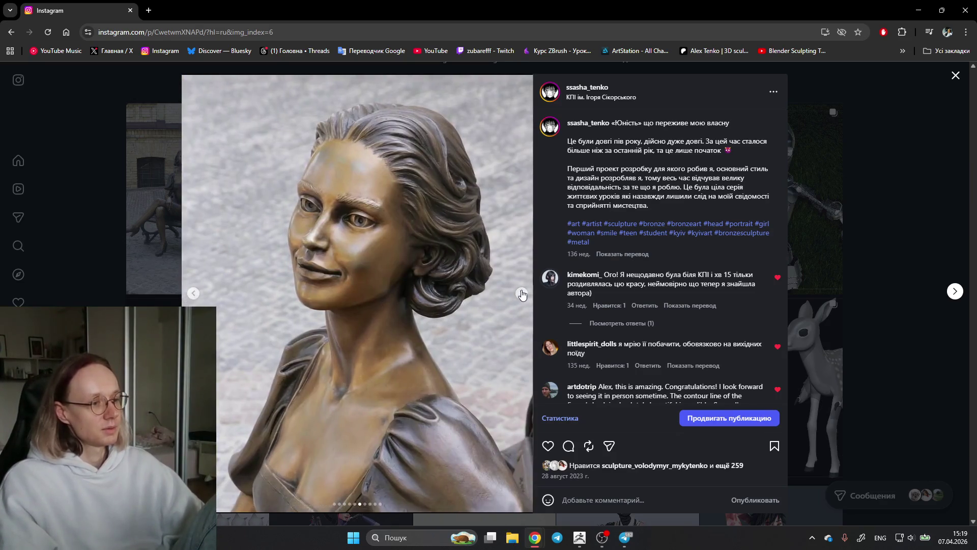
click(521, 294)
click(193, 293)
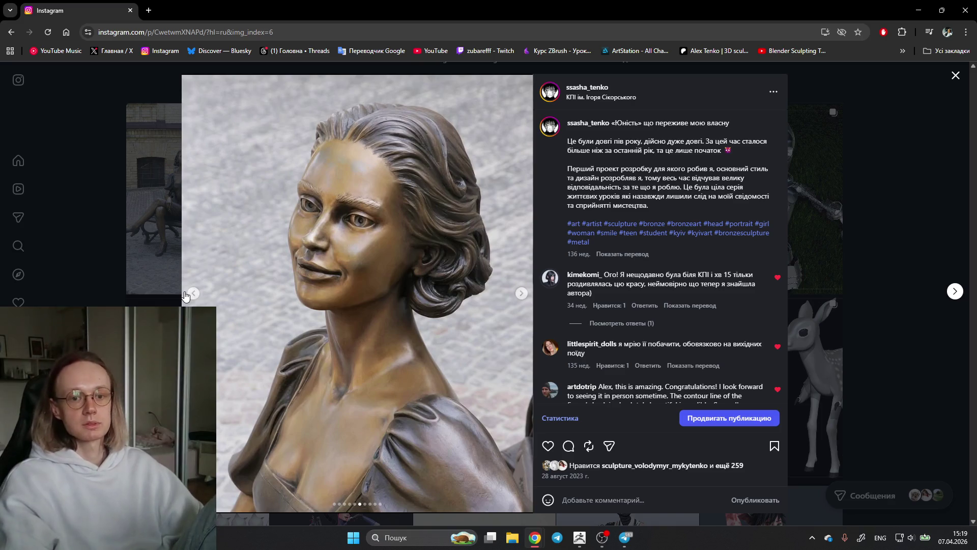
click(898, 101)
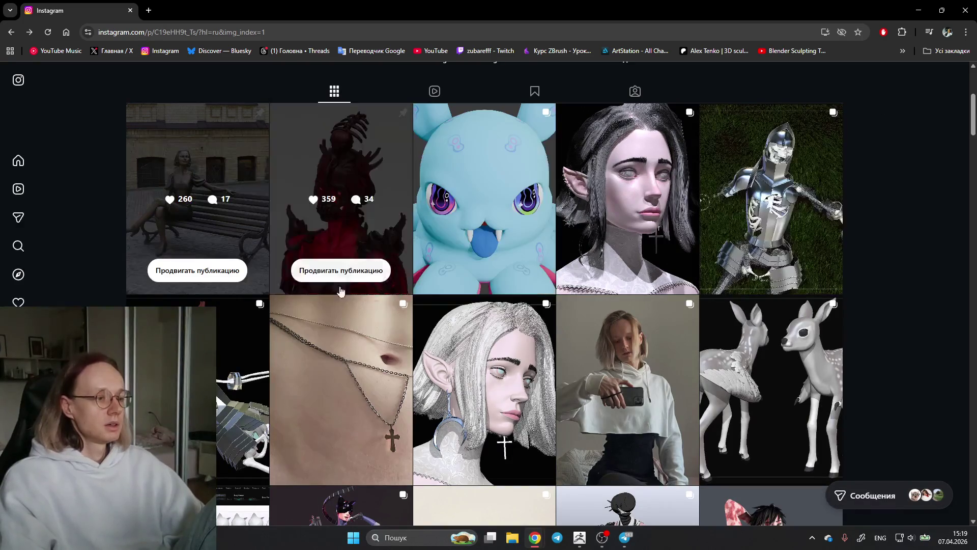
scroll(888, 232, up, 5)
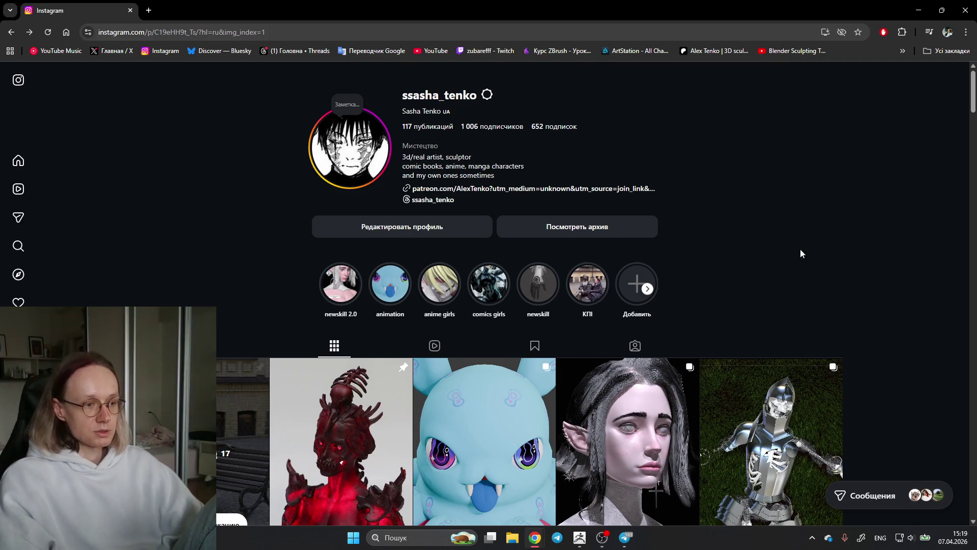
scroll(923, 389, down, 15)
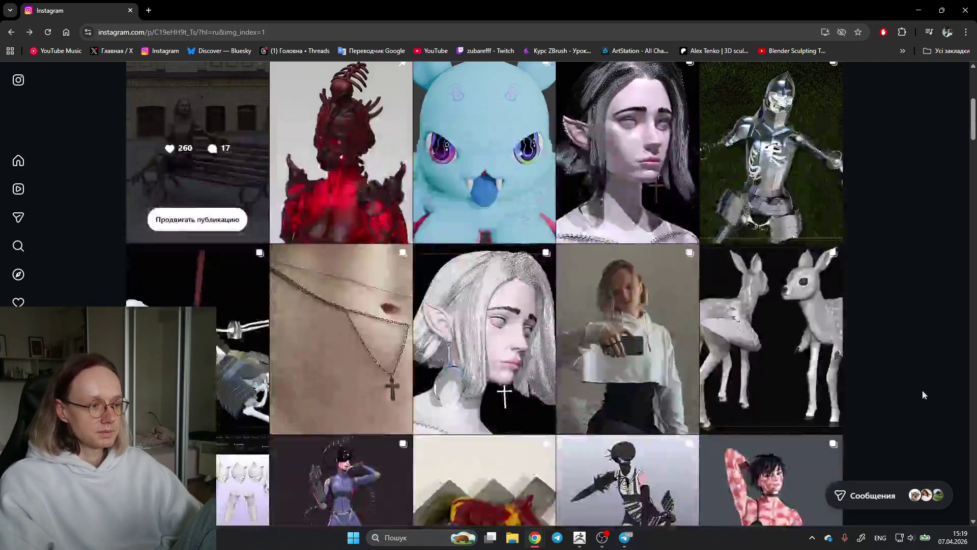
scroll(925, 377, down, 10)
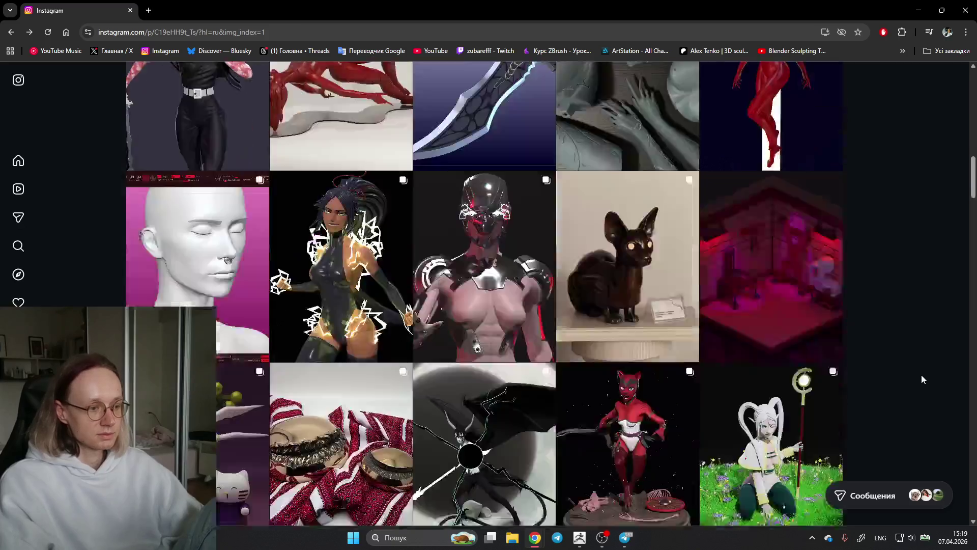
scroll(919, 377, down, 5)
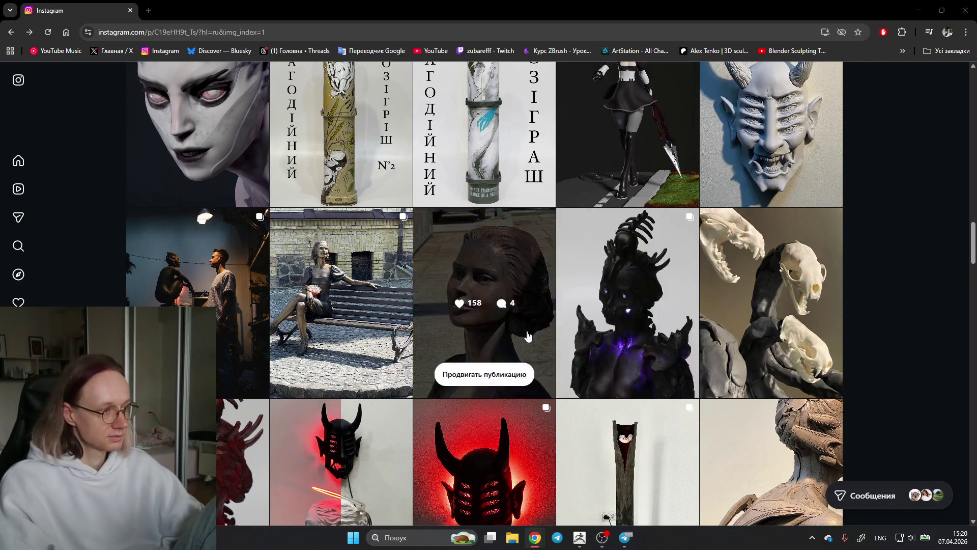
scroll(890, 259, up, 8)
scroll(900, 258, up, 13)
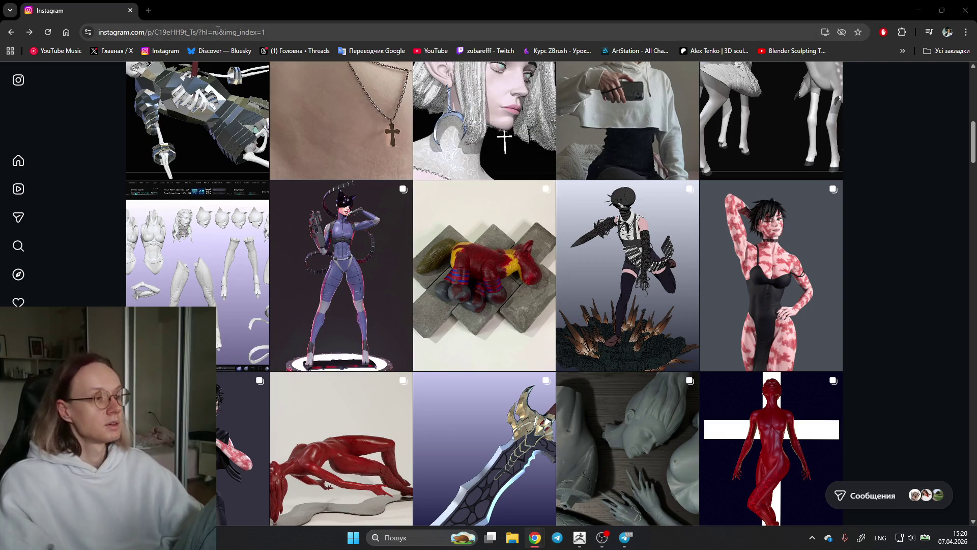
Minimize the browser to reveal the elf sculpt and bring up ZBrush's Save Project dialog.
key(super+Down)
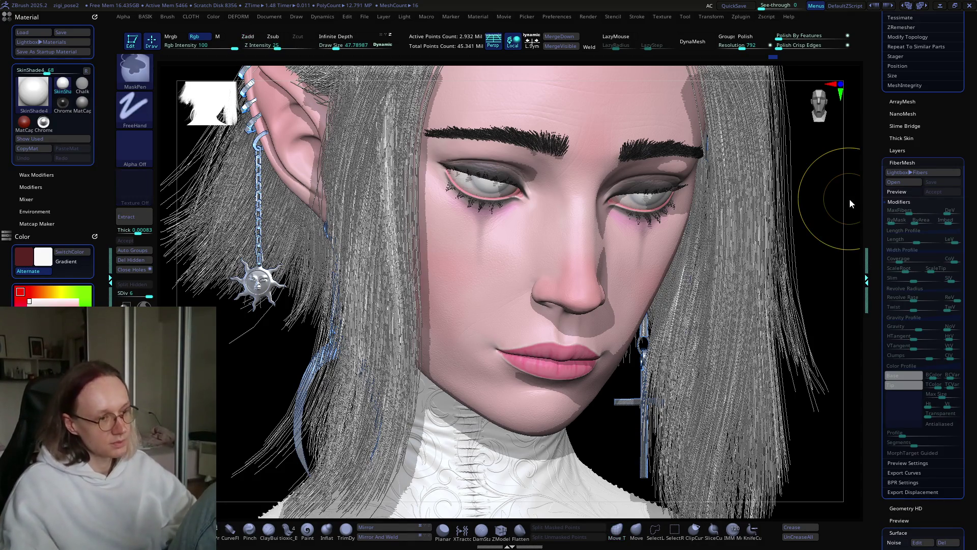
key(ctrl+s)
Overwrite the elf girl project, then load angel.ZPR from the art folder without saving.
click(726, 422)
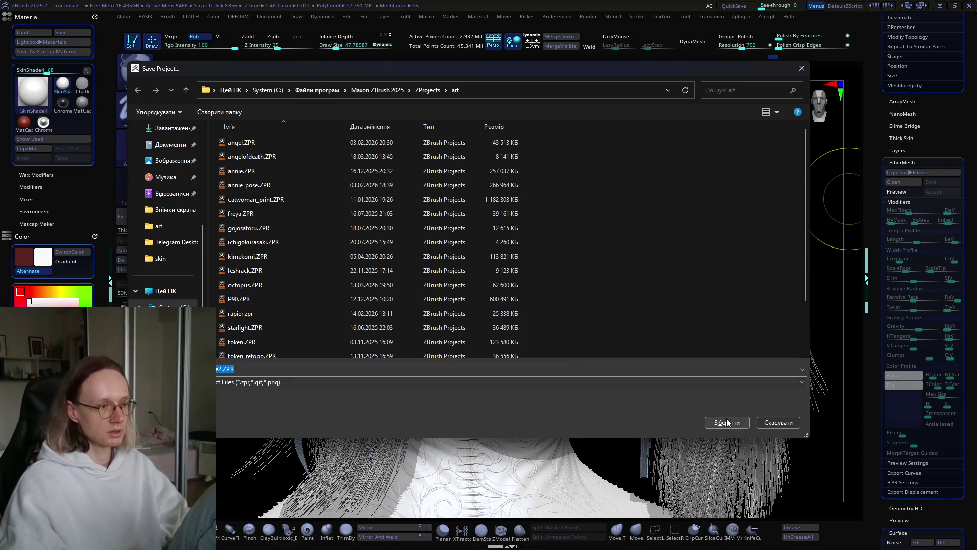
click(512, 269)
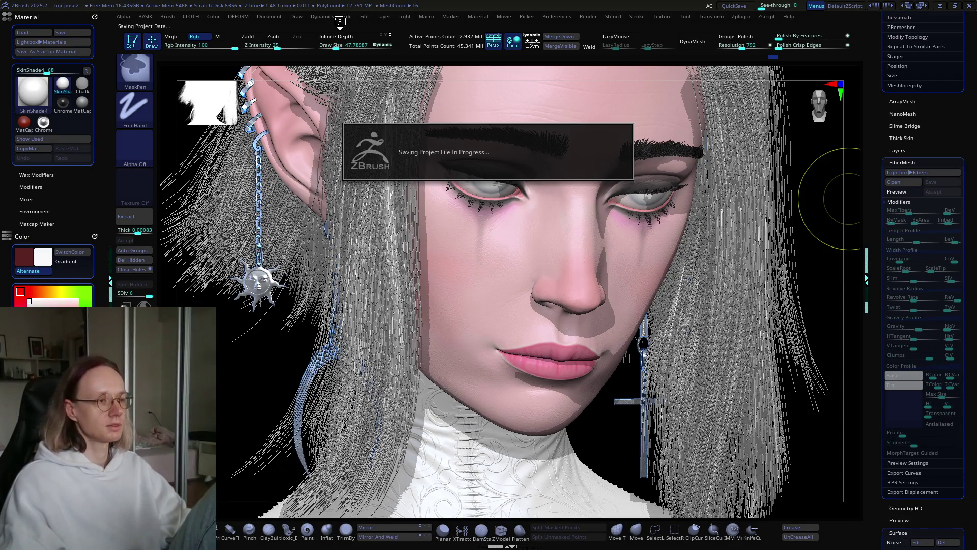
click(365, 16)
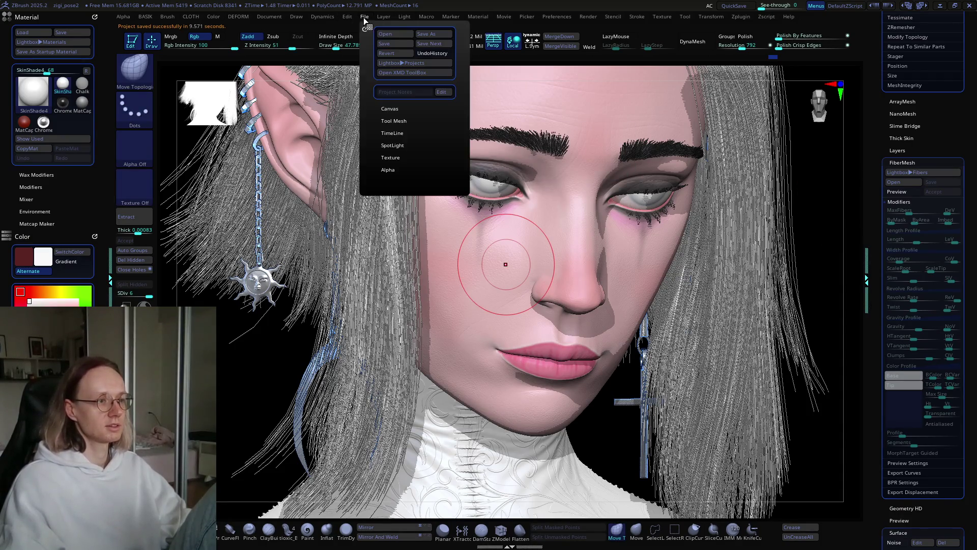
click(402, 62)
click(233, 102)
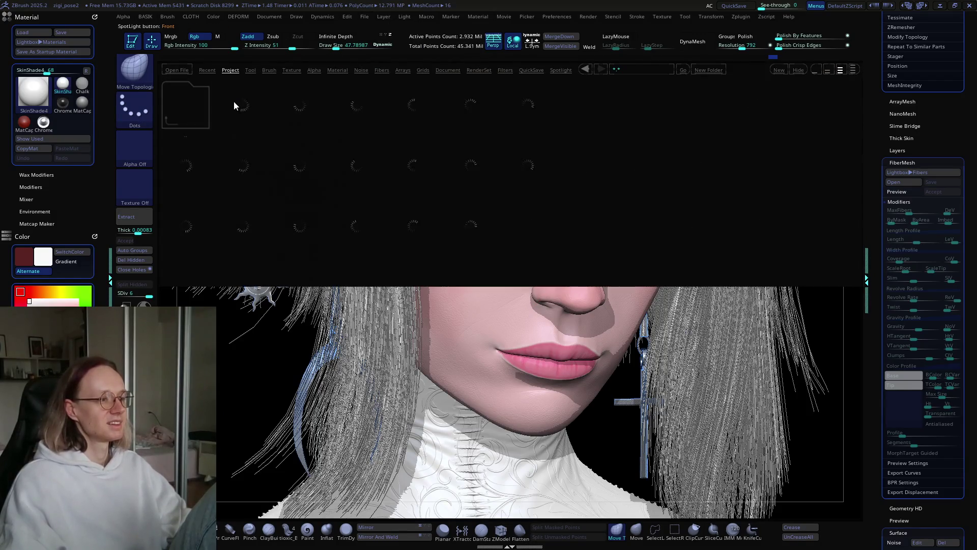
double_click(186, 170)
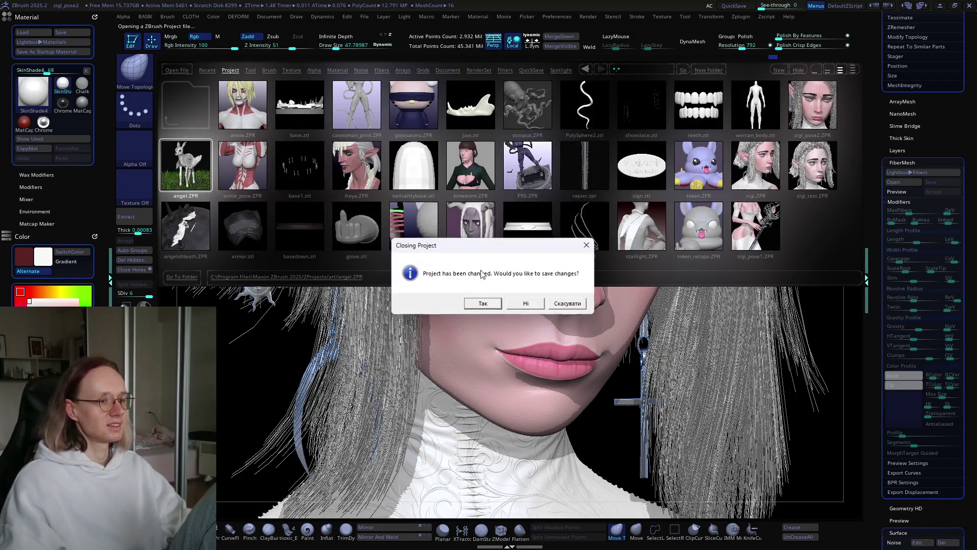
click(525, 303)
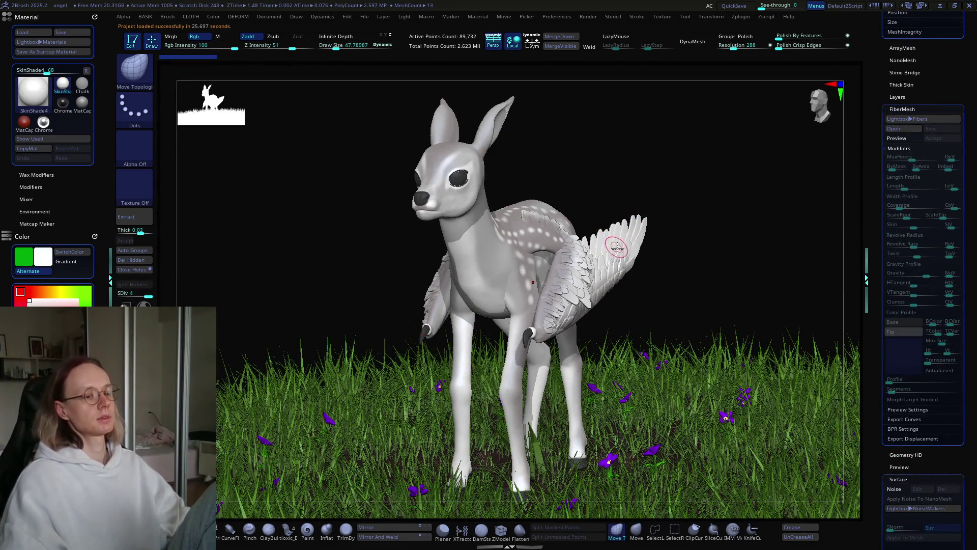
mouse_move(655, 236)
mouse_down()
mouse_move(623, 235)
mouse_move(694, 361)
mouse_up()
key(f)
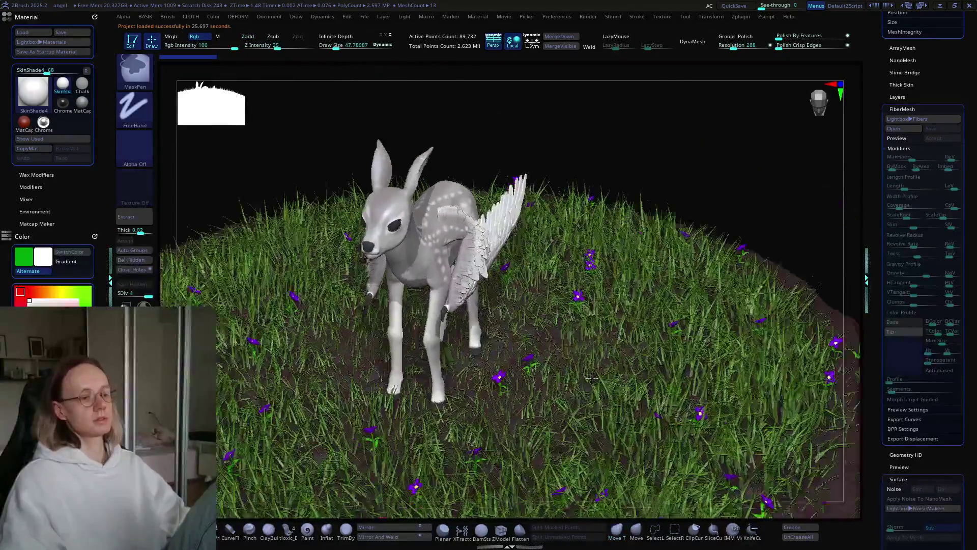
mouse_move(604, 351)
right_down()
mouse_move(573, 385)
mouse_move(604, 379)
mouse_move(575, 378)
right_up()
key(ctrl)
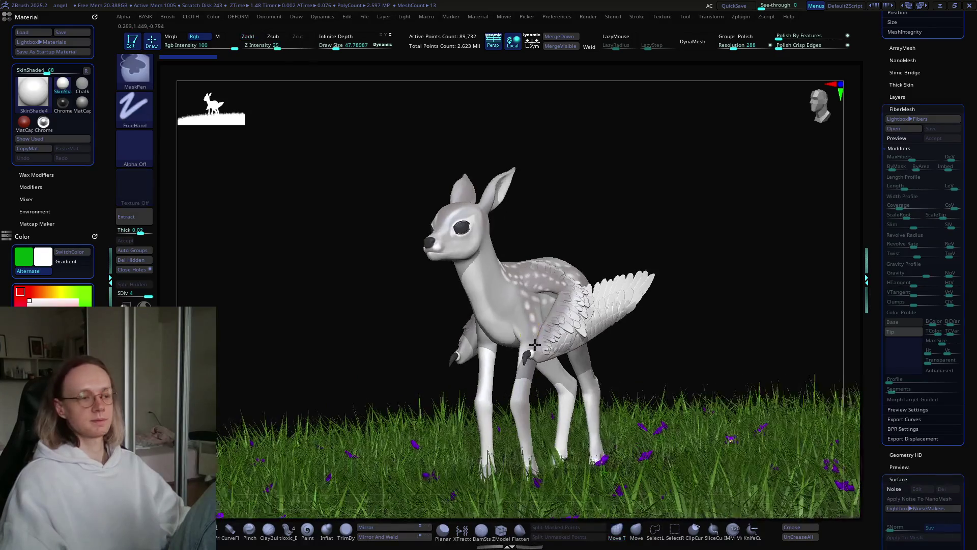
mouse_move(534, 345)
right_down()
mouse_move(576, 337)
mouse_move(484, 337)
mouse_move(433, 268)
mouse_move(509, 285)
mouse_move(545, 259)
mouse_move(524, 352)
mouse_move(504, 338)
right_up()
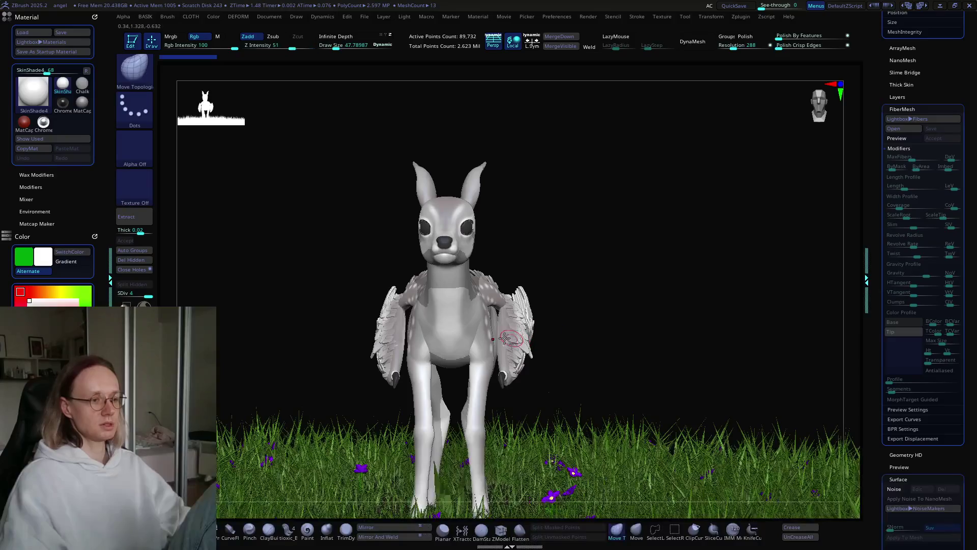
mouse_move(505, 303)
right_down()
mouse_move(570, 295)
mouse_move(453, 278)
mouse_move(503, 275)
mouse_move(498, 254)
mouse_move(405, 247)
mouse_move(463, 316)
mouse_move(432, 337)
mouse_move(527, 391)
mouse_move(519, 377)
mouse_move(585, 353)
mouse_move(599, 363)
mouse_move(565, 366)
mouse_move(534, 387)
mouse_move(551, 373)
mouse_move(484, 376)
right_up()
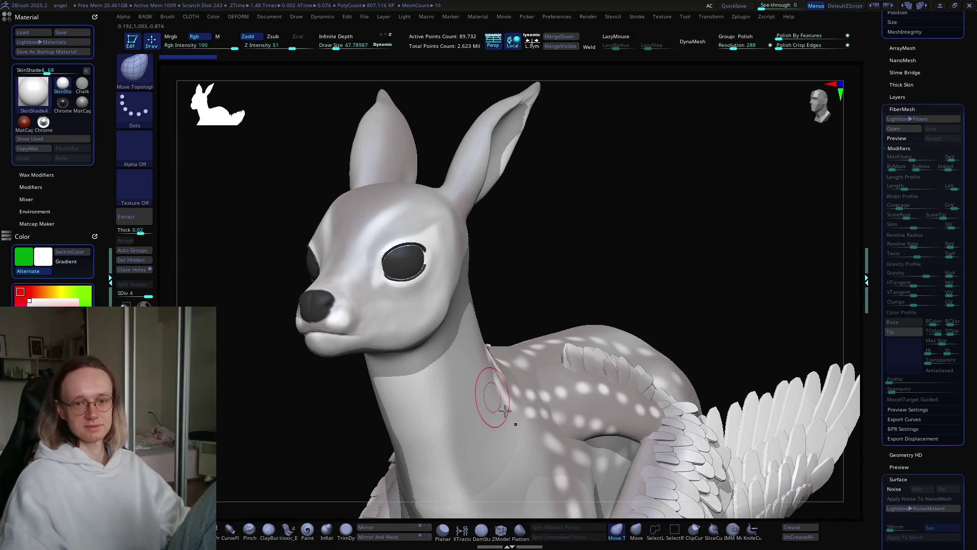
mouse_move(505, 411)
right_down()
mouse_move(556, 321)
mouse_move(512, 323)
mouse_move(523, 350)
right_up()
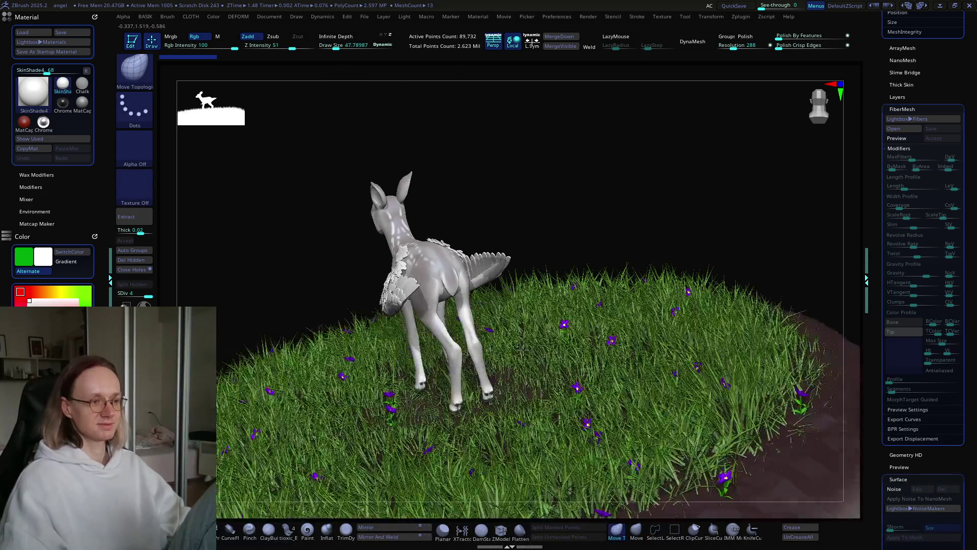
mouse_move(447, 323)
right_down()
mouse_move(418, 273)
mouse_move(498, 302)
mouse_move(444, 300)
mouse_move(456, 308)
right_up()
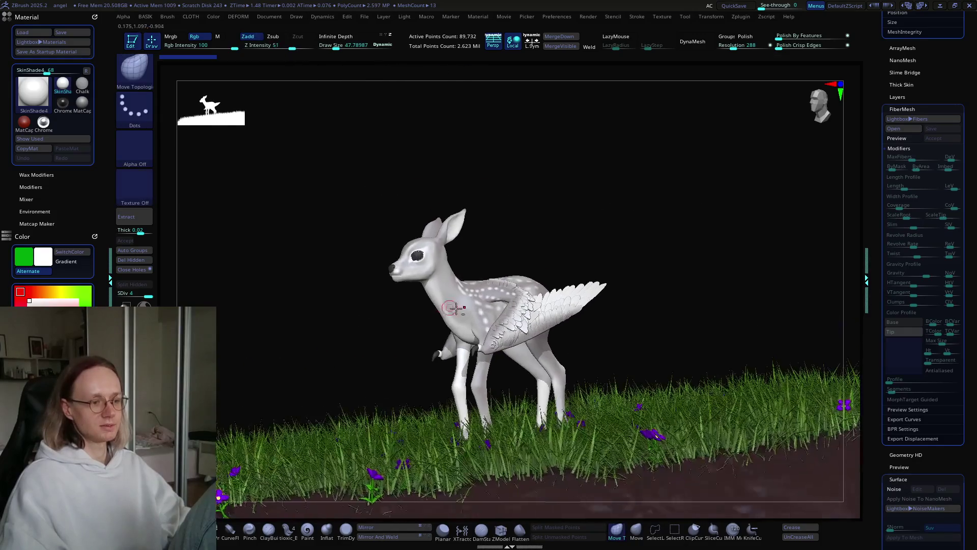
right_drag(474, 348, 536, 318)
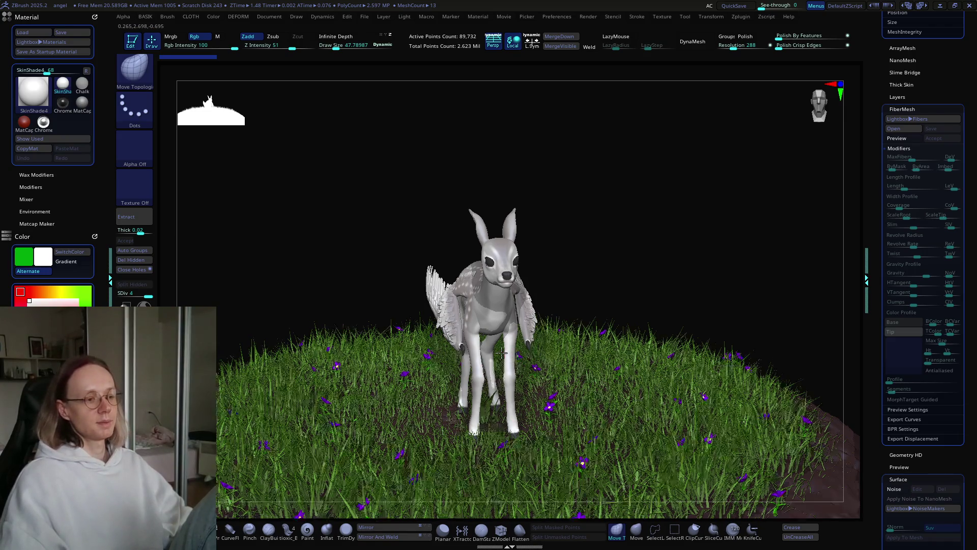
mouse_move(491, 340)
right_down()
mouse_move(501, 351)
mouse_move(434, 310)
mouse_move(502, 301)
mouse_move(502, 327)
mouse_move(634, 301)
mouse_move(654, 284)
mouse_move(649, 299)
mouse_move(570, 320)
mouse_move(532, 364)
mouse_move(561, 356)
right_up()
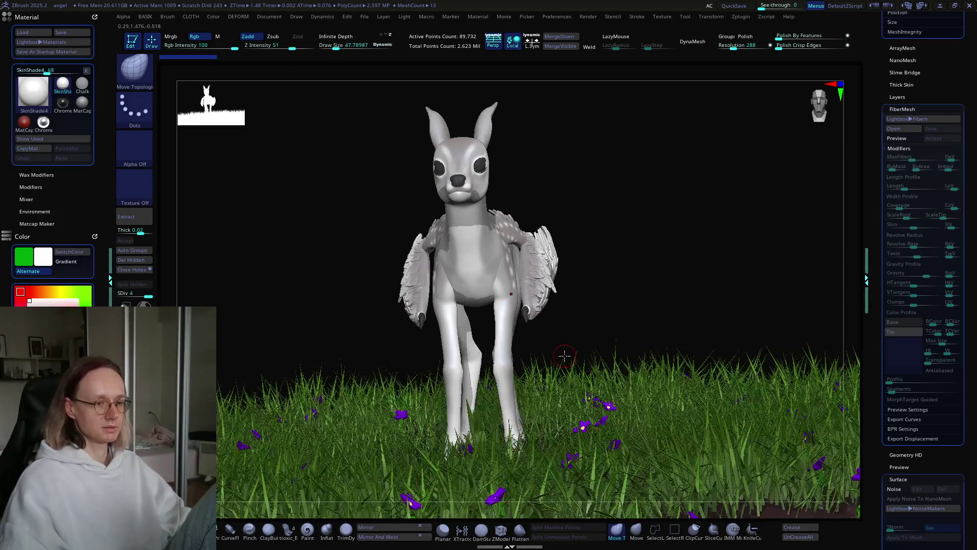
mouse_move(498, 329)
right_down()
mouse_move(519, 323)
mouse_move(571, 337)
mouse_move(519, 336)
mouse_move(534, 324)
mouse_move(504, 318)
mouse_move(477, 336)
mouse_move(397, 342)
mouse_move(409, 341)
right_up()
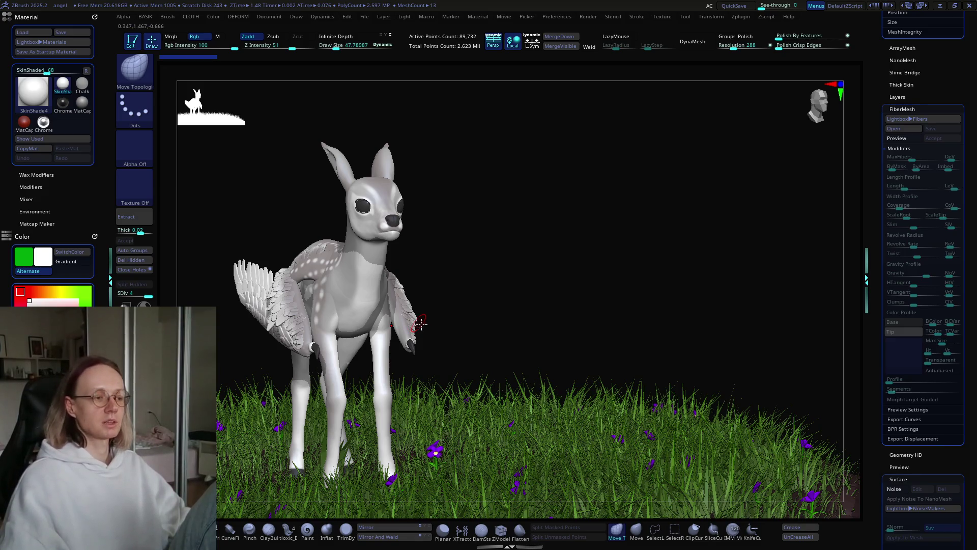
mouse_move(586, 304)
mouse_down()
mouse_move(545, 300)
mouse_move(515, 281)
mouse_move(447, 281)
mouse_move(478, 281)
mouse_up()
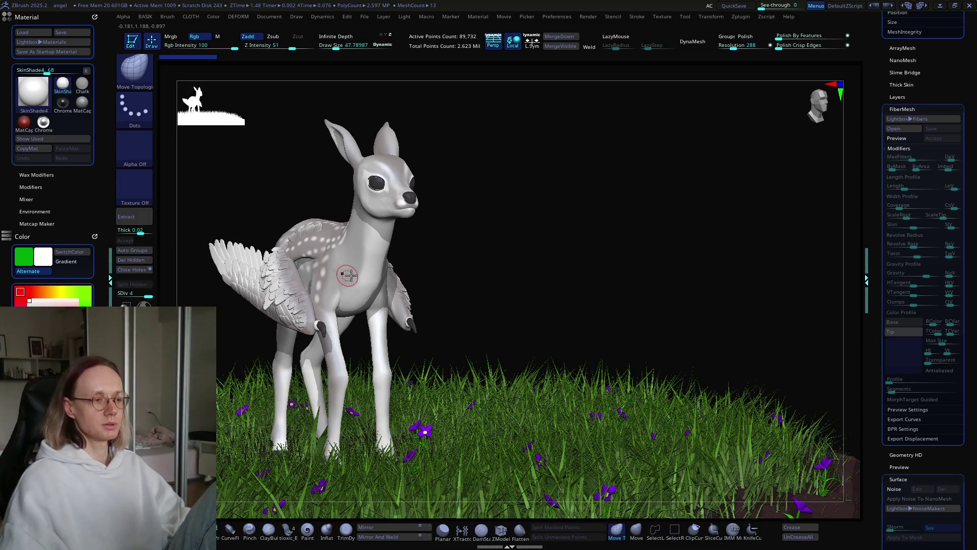
mouse_move(524, 281)
mouse_down()
mouse_move(556, 296)
mouse_move(525, 260)
mouse_move(491, 254)
mouse_up()
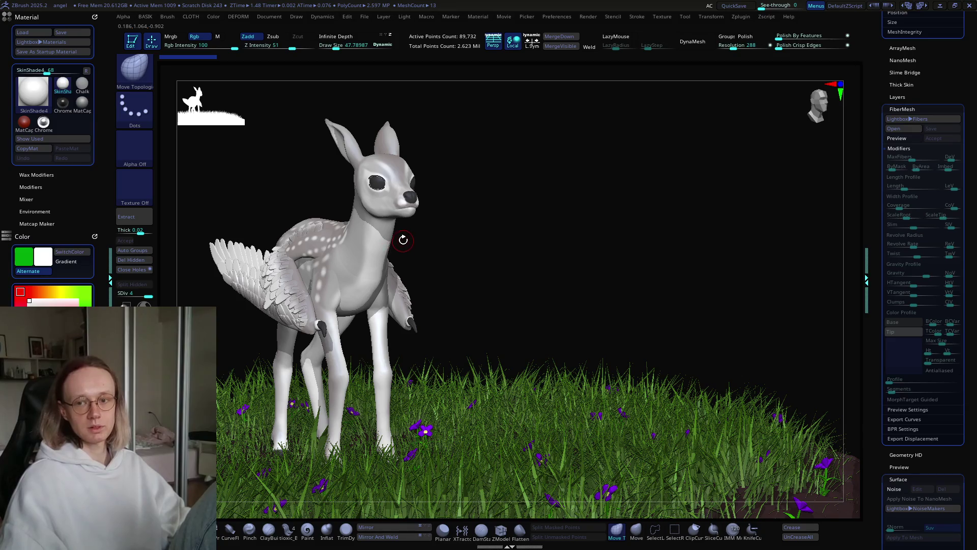
mouse_move(395, 247)
mouse_down()
mouse_move(377, 244)
mouse_move(693, 246)
mouse_move(567, 225)
mouse_move(445, 252)
mouse_move(487, 264)
mouse_move(446, 197)
mouse_up()
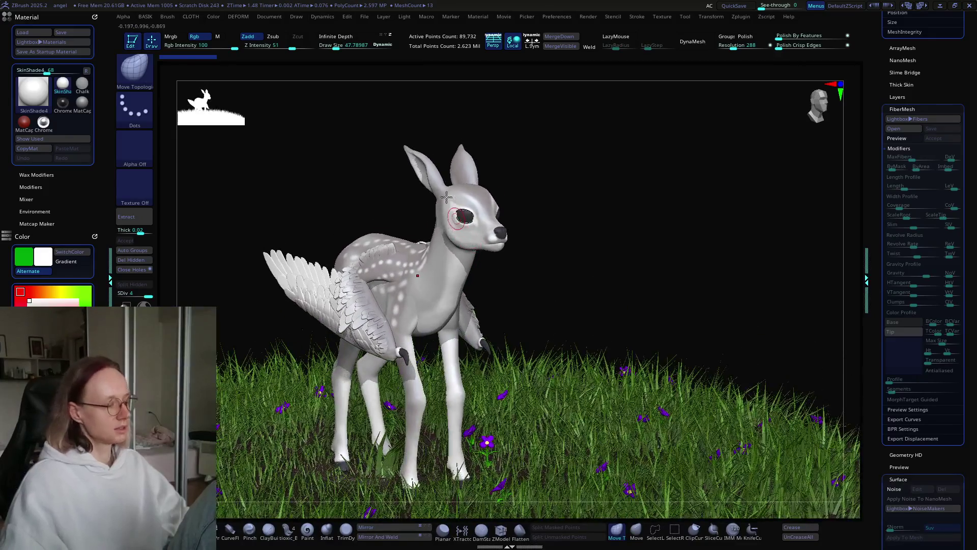
Load annie_pose.ZPR from Lightbox projects, declining to save the angel fawn project.
click(360, 20)
click(422, 59)
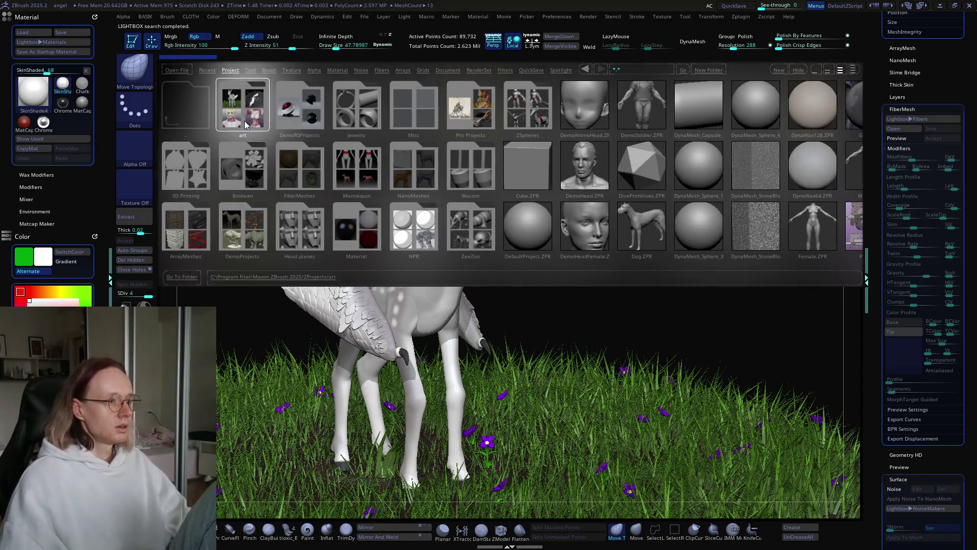
double_click(255, 171)
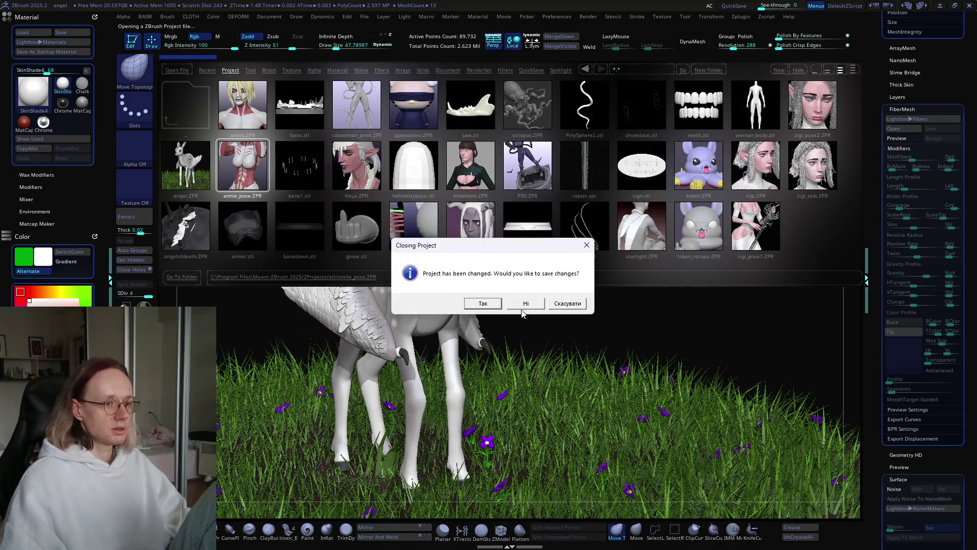
click(525, 302)
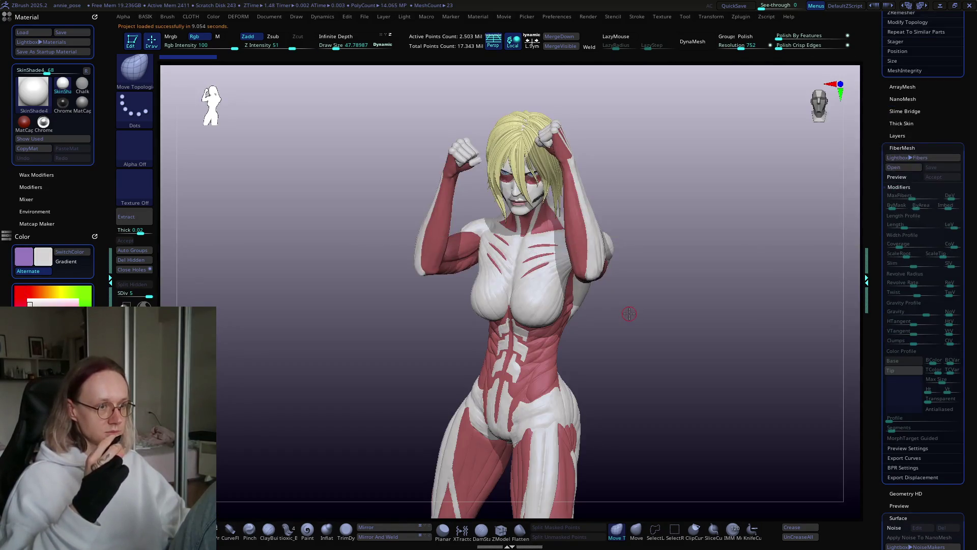
drag(604, 305, 552, 285)
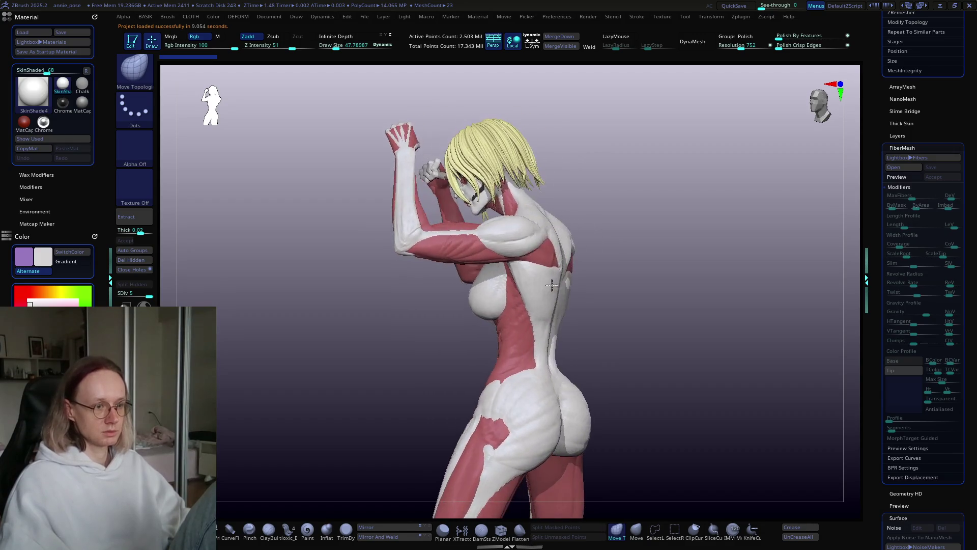
scroll(478, 351, up, 5)
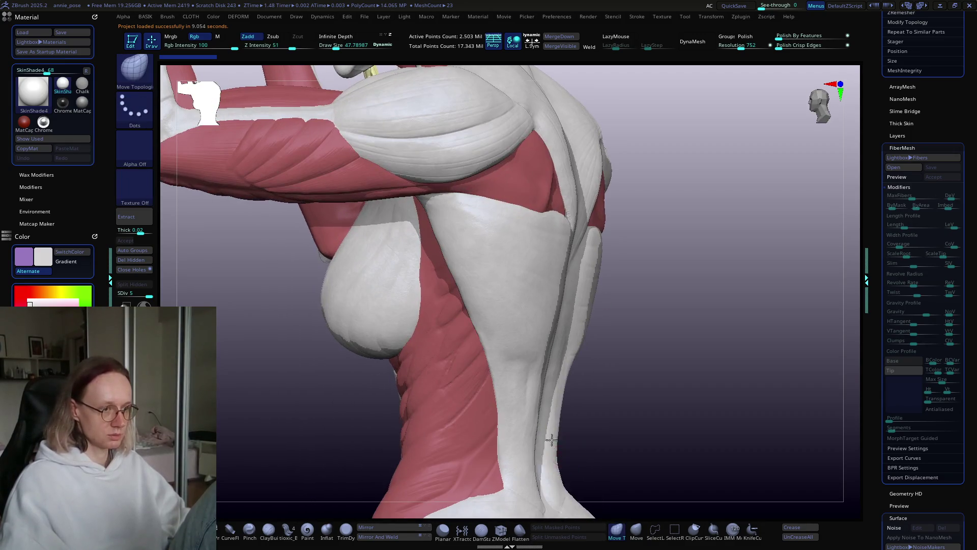
scroll(496, 416, up, 8)
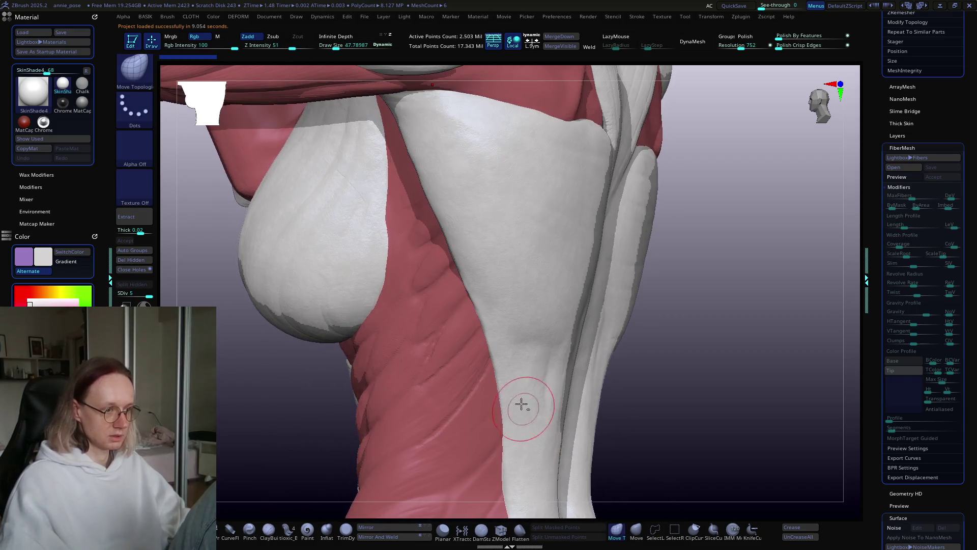
mouse_move(504, 390)
mouse_down()
mouse_move(584, 475)
mouse_move(414, 382)
mouse_move(397, 326)
mouse_move(376, 303)
mouse_move(566, 360)
mouse_move(470, 360)
mouse_up()
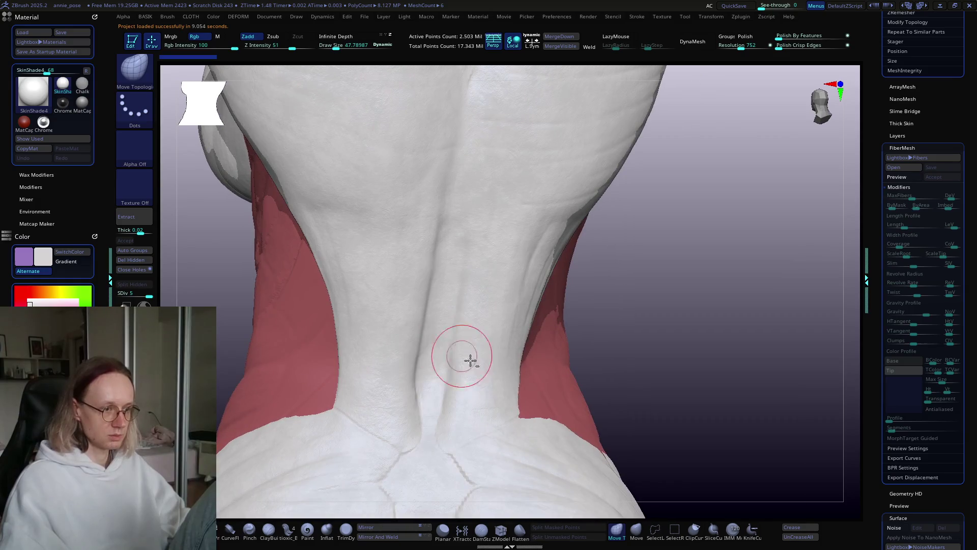
alt+click(552, 395)
mouse_move(553, 395)
right_down()
mouse_move(519, 389)
mouse_move(574, 353)
mouse_move(527, 383)
mouse_move(518, 367)
right_up()
mouse_move(561, 305)
right_down()
mouse_move(519, 306)
mouse_move(563, 258)
mouse_move(543, 298)
mouse_move(567, 339)
mouse_move(619, 344)
mouse_move(626, 356)
mouse_move(611, 396)
mouse_move(601, 345)
mouse_move(580, 346)
right_up()
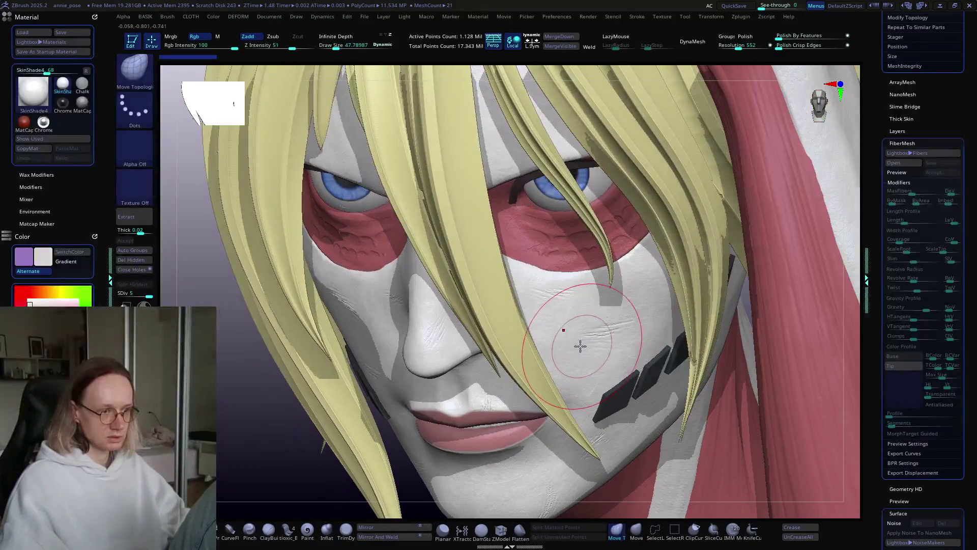
key(b)
key(m)
key(t)
mouse_move(639, 332)
right_down()
mouse_move(621, 332)
mouse_move(626, 341)
mouse_move(586, 321)
right_up()
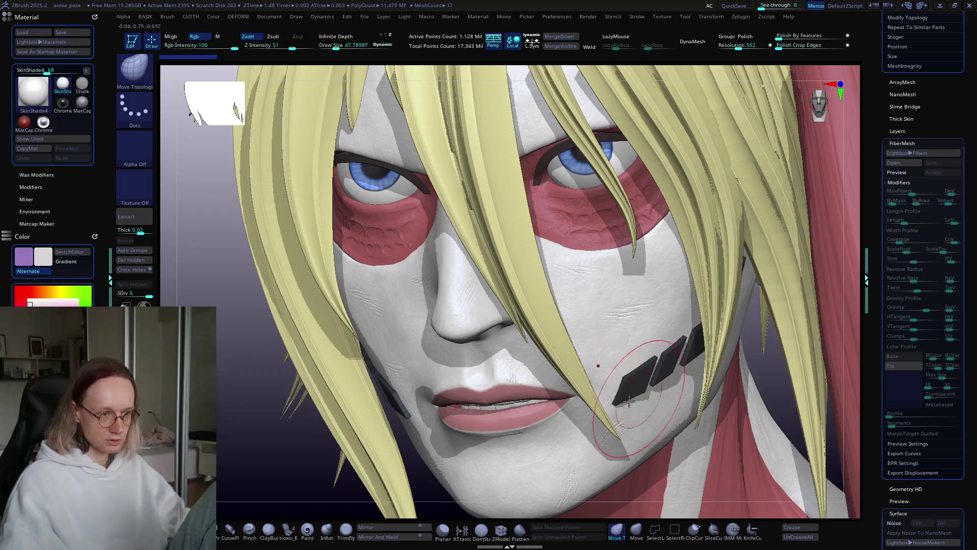
mouse_move(628, 402)
ctrl+right_down()
mouse_move(517, 322)
mouse_move(615, 334)
ctrl+right_up()
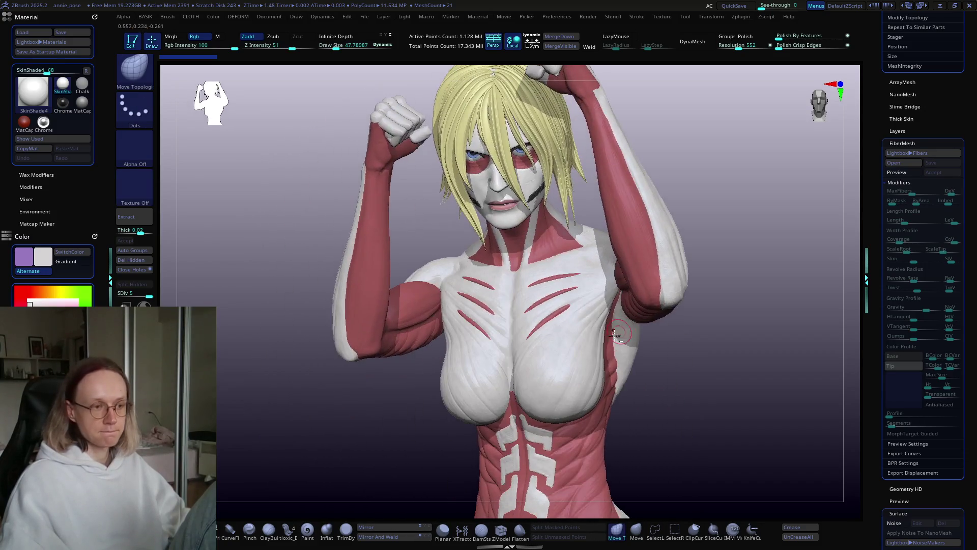
mouse_move(575, 359)
right_down()
mouse_move(561, 343)
mouse_move(560, 357)
mouse_move(574, 350)
mouse_move(523, 312)
mouse_move(445, 276)
mouse_move(479, 332)
mouse_move(546, 356)
right_up()
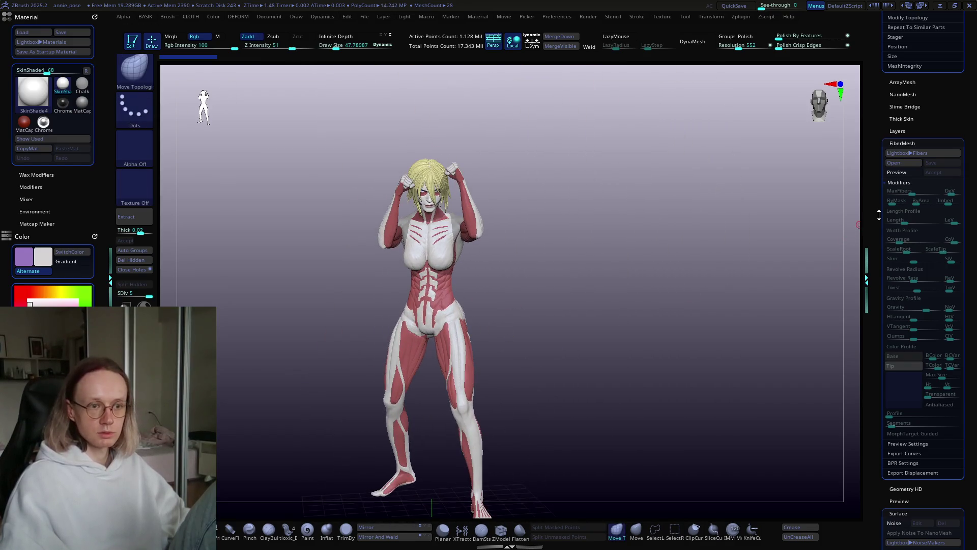
Scroll the Subtool list and turn on visibility of the ruined-wall base folder.
drag(879, 215, 885, 373)
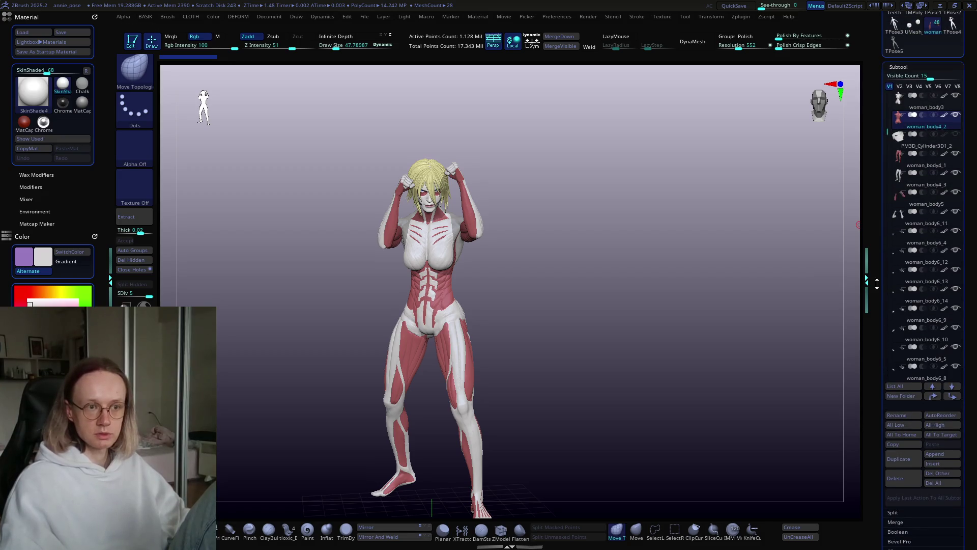
mouse_move(945, 145)
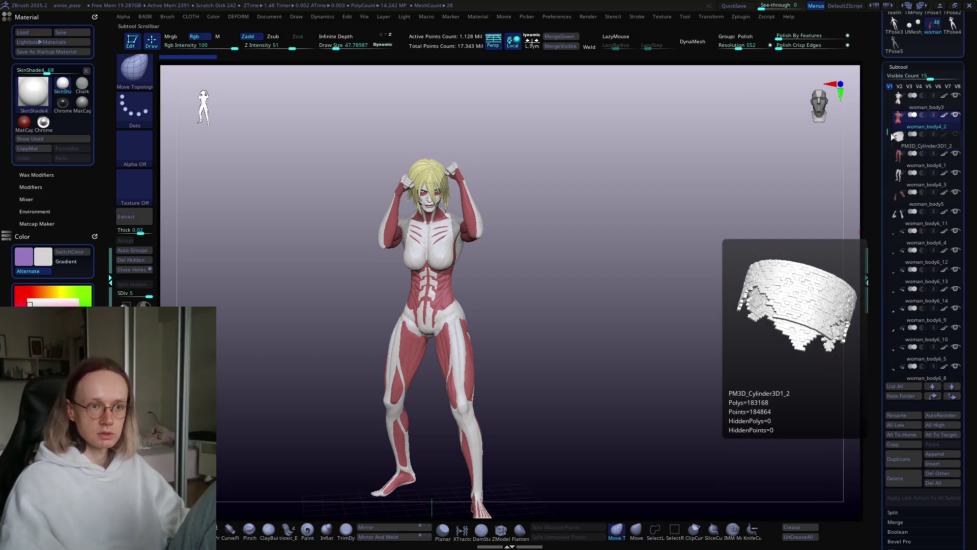
drag(890, 132, 890, 139)
drag(894, 187, 901, 254)
mouse_move(901, 255)
click(956, 231)
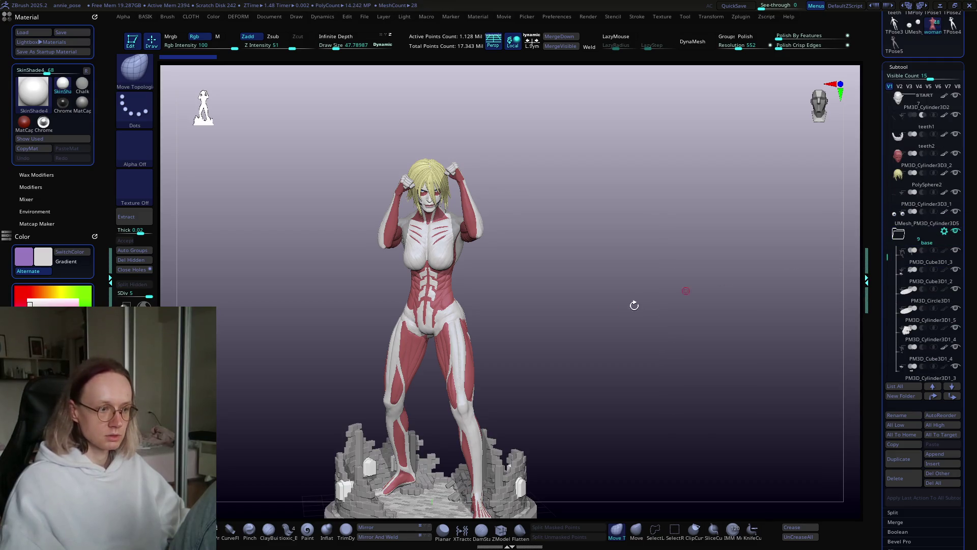
Orbit the view to frame the titan's legs and the crumbling brick base.
mouse_move(633, 305)
ctrl+right_down()
mouse_move(654, 196)
mouse_move(498, 393)
mouse_move(523, 290)
mouse_move(544, 360)
ctrl+right_up()
mouse_move(535, 389)
right_down()
mouse_move(534, 419)
mouse_move(559, 407)
mouse_move(523, 321)
right_up()
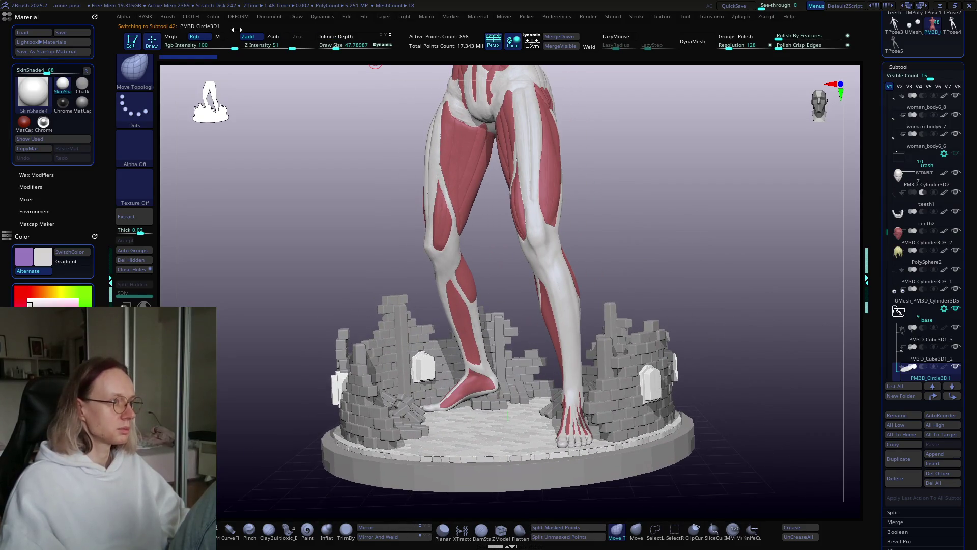
click(165, 16)
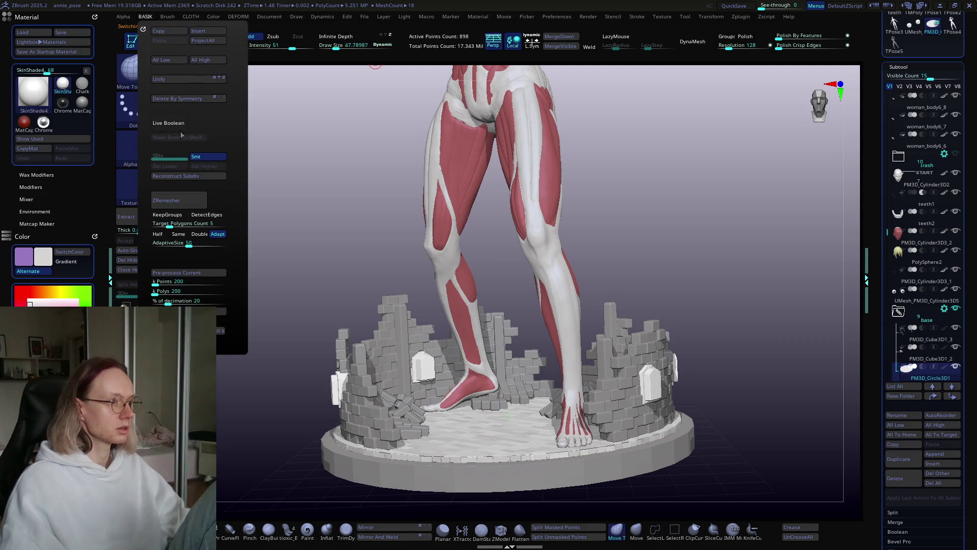
mouse_move(613, 321)
right_down()
mouse_move(490, 367)
mouse_move(488, 387)
mouse_move(540, 379)
mouse_move(534, 366)
mouse_move(649, 356)
mouse_move(618, 353)
mouse_move(594, 484)
mouse_move(574, 396)
mouse_move(493, 355)
mouse_move(503, 400)
mouse_move(609, 426)
mouse_move(618, 407)
right_up()
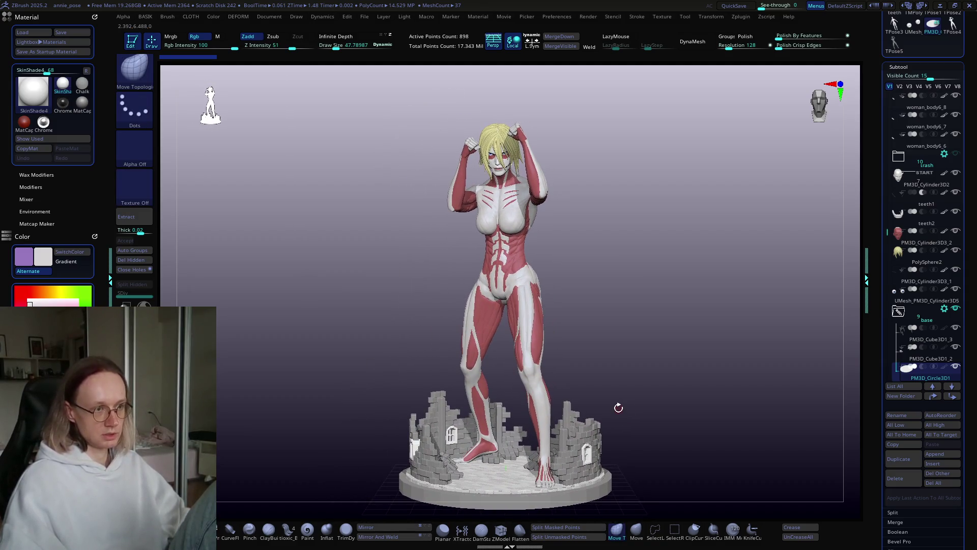
mouse_move(517, 188)
ctrl+right_down()
mouse_move(564, 325)
mouse_move(560, 446)
ctrl+right_up()
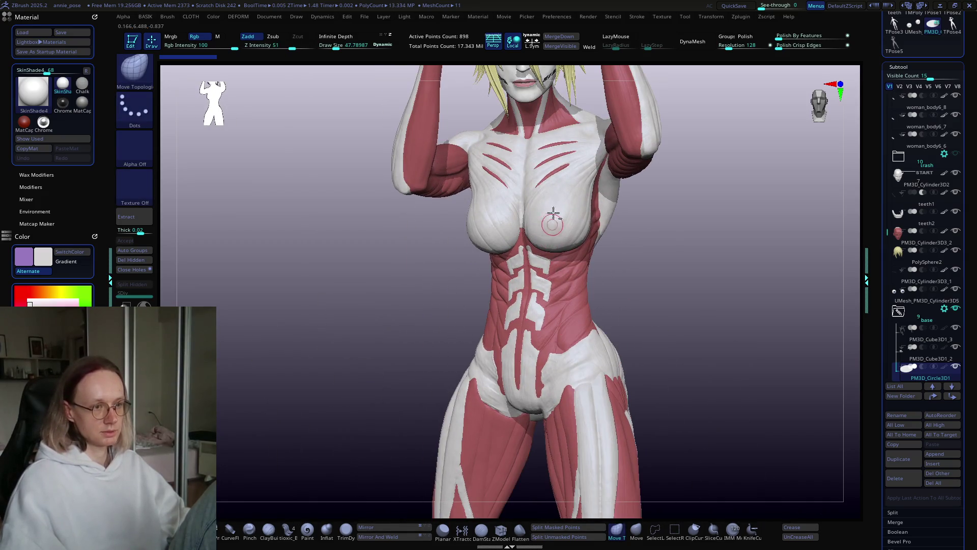
mouse_move(551, 211)
alt+right_down()
mouse_move(536, 362)
mouse_move(544, 178)
mouse_move(556, 299)
mouse_move(514, 334)
mouse_move(525, 344)
mouse_move(551, 331)
mouse_move(587, 341)
mouse_move(539, 351)
mouse_move(501, 205)
mouse_move(519, 209)
mouse_move(522, 360)
mouse_move(506, 290)
mouse_move(508, 414)
mouse_move(540, 352)
mouse_move(509, 327)
mouse_move(574, 348)
mouse_move(531, 289)
mouse_move(508, 284)
mouse_move(519, 284)
mouse_move(476, 249)
alt+right_up()
alt+click(541, 353)
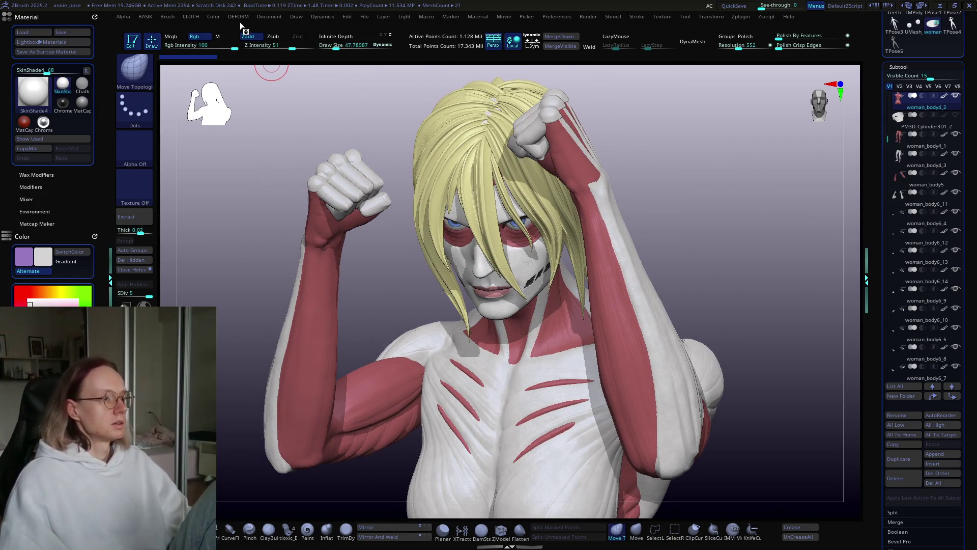
Load zigi_pose2.ZPR from the art folder, declining to save the titan woman's changes.
click(365, 16)
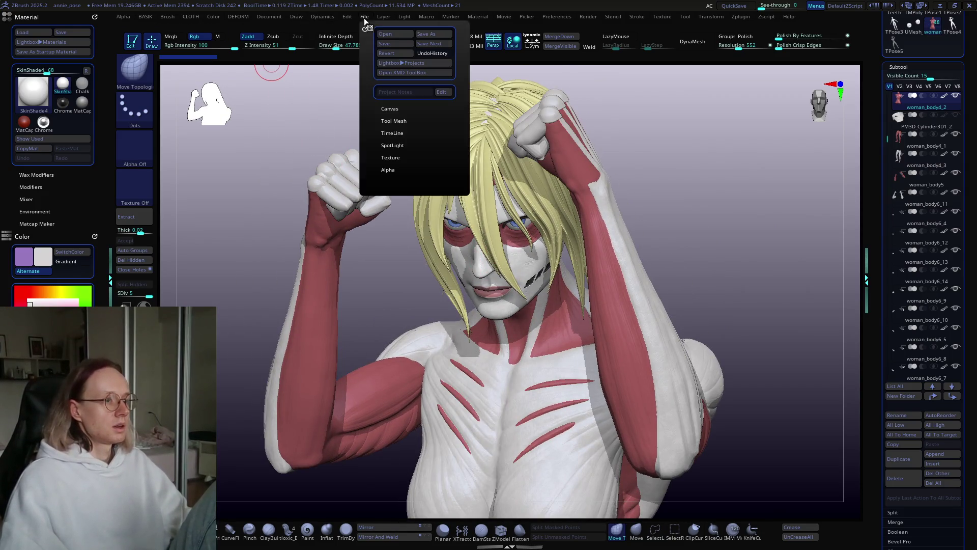
click(420, 64)
click(252, 110)
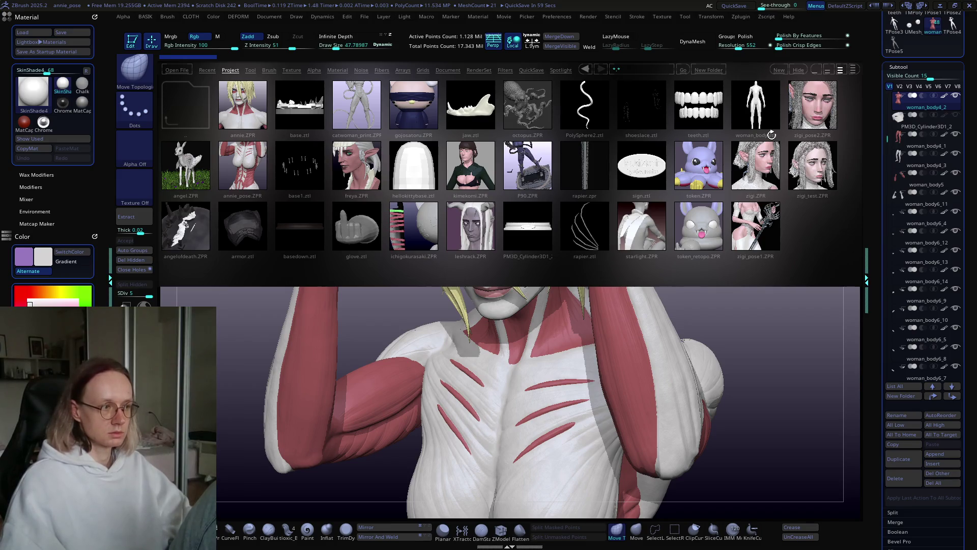
double_click(823, 108)
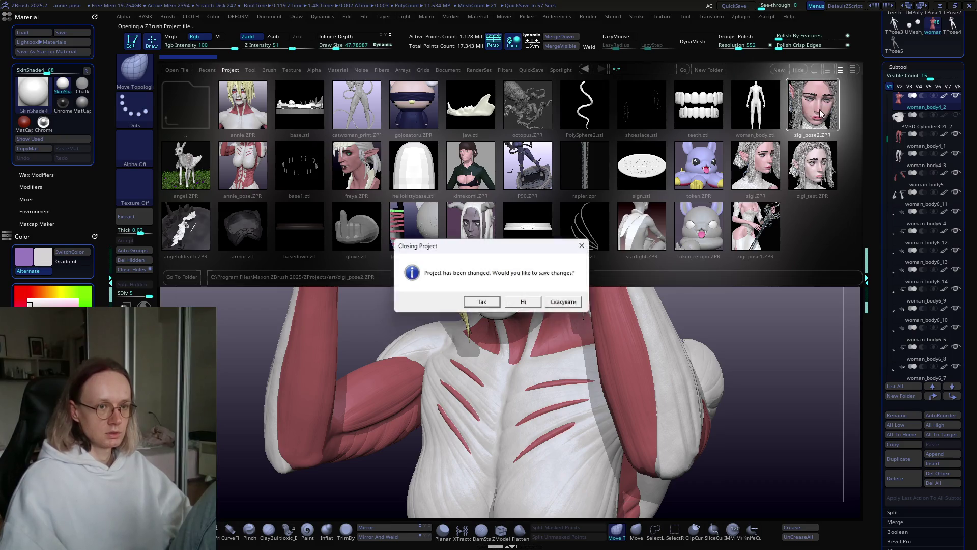
click(521, 300)
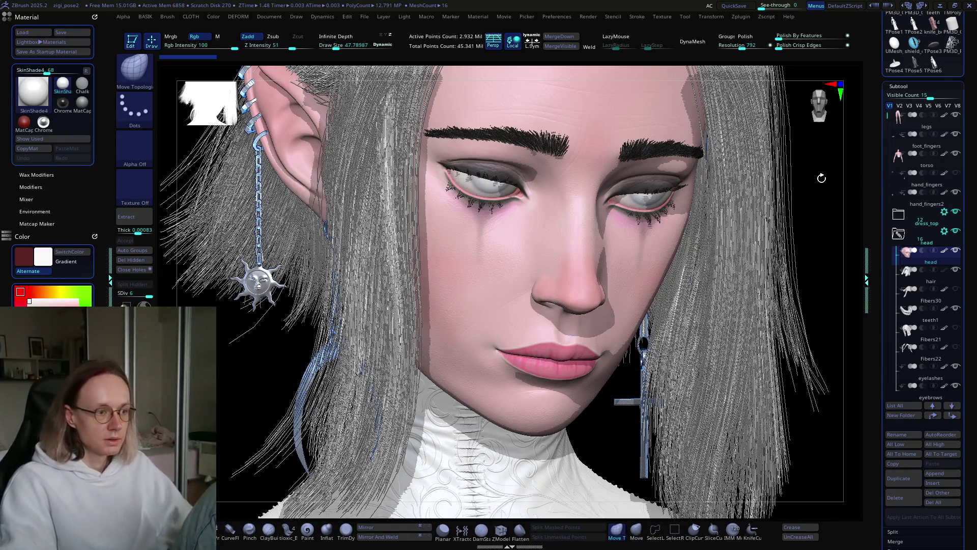
Turn the elf head side-on, set Draw Size to 17.08, and start a Snipping Tool capture.
mouse_move(563, 258)
right_down()
mouse_move(669, 244)
mouse_move(659, 224)
right_up()
mouse_move(625, 258)
right_down()
mouse_move(628, 248)
mouse_move(645, 267)
mouse_move(725, 234)
right_up()
key(s)
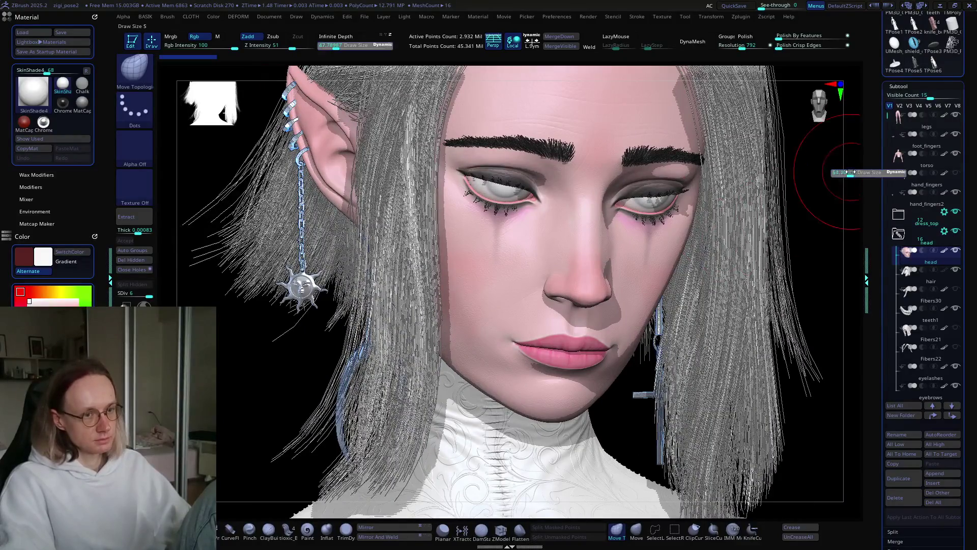
drag(844, 173, 837, 173)
mouse_move(814, 148)
right_down()
mouse_move(761, 187)
mouse_move(780, 182)
right_up()
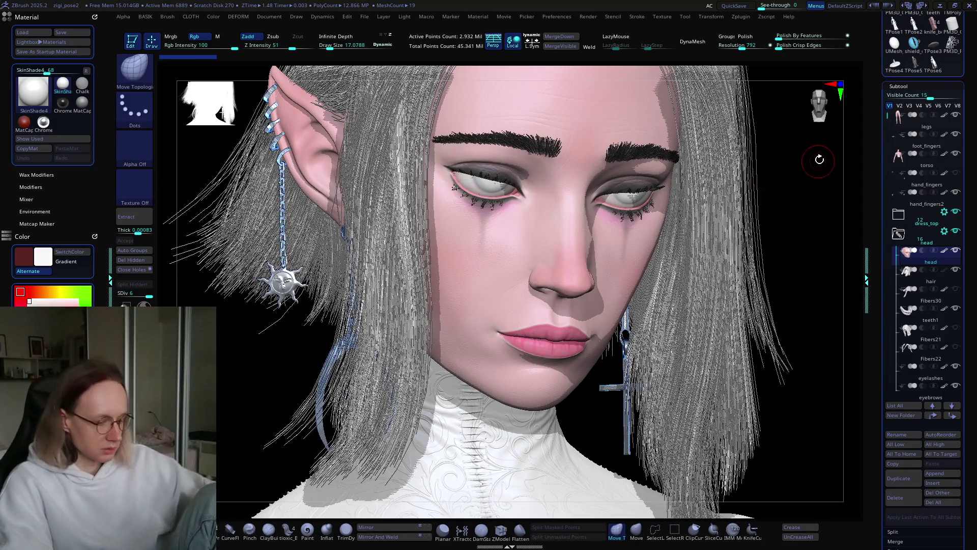
key(super+shift+s)
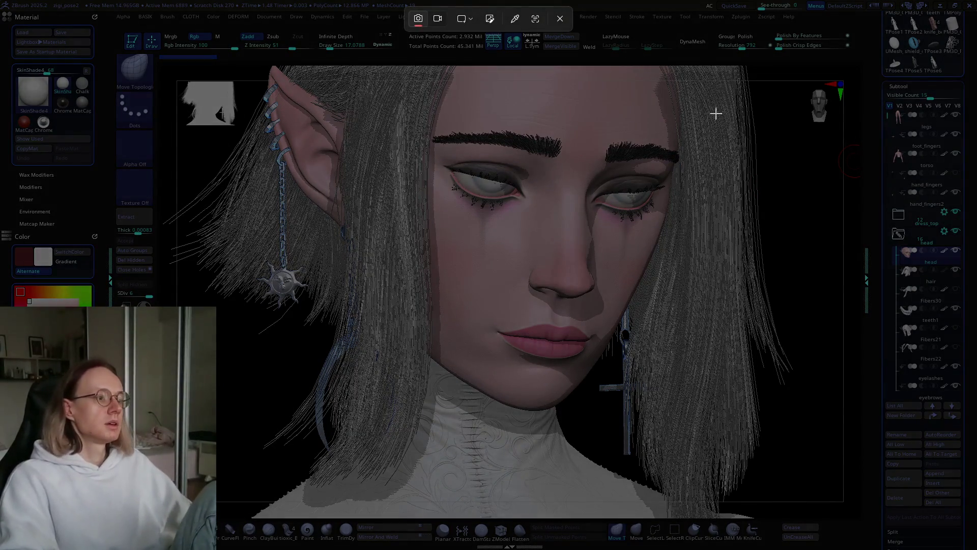